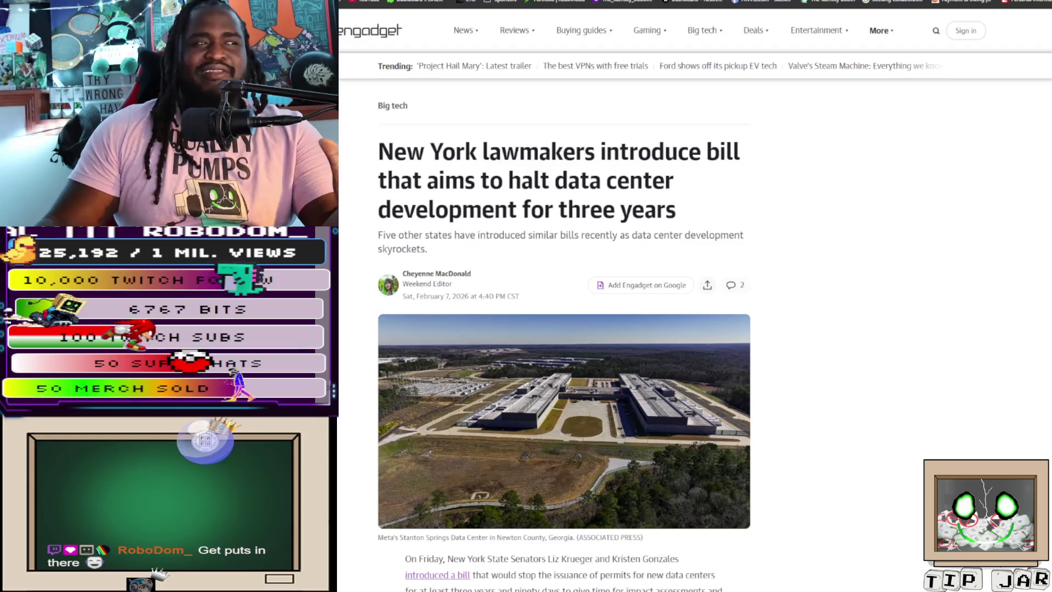
Finish reading the Engadget New York data center bill article, then start a new tab
{"action": "scroll", "coordinate": [564, 329], "scroll_direction": "down", "scroll_amount": 2}
{"action": "scroll", "coordinate": [563, 329], "scroll_direction": "up", "scroll_amount": 2}
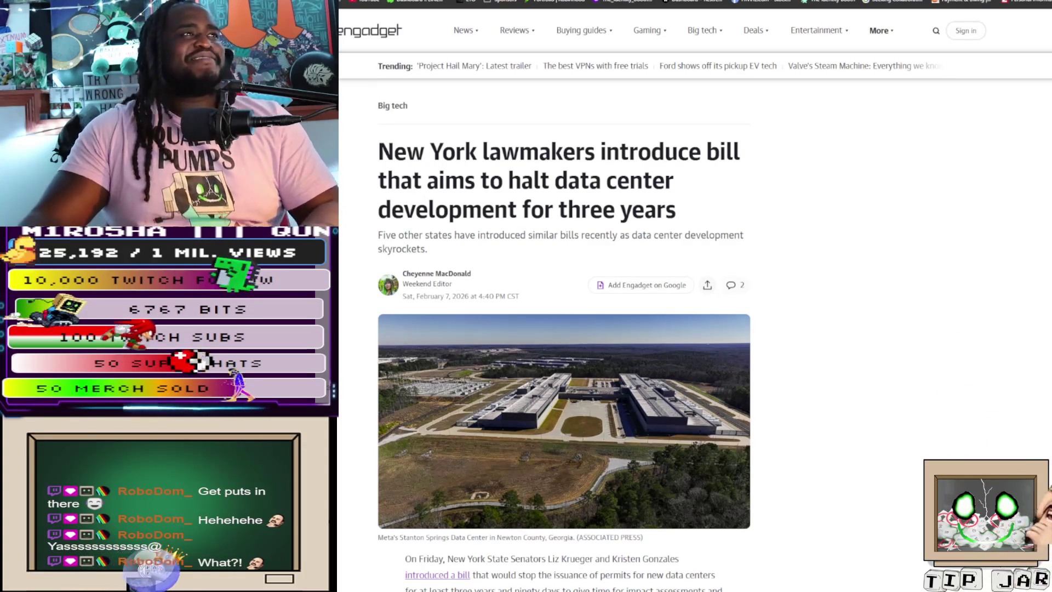
{"action": "key", "text": "ctrl+t"}
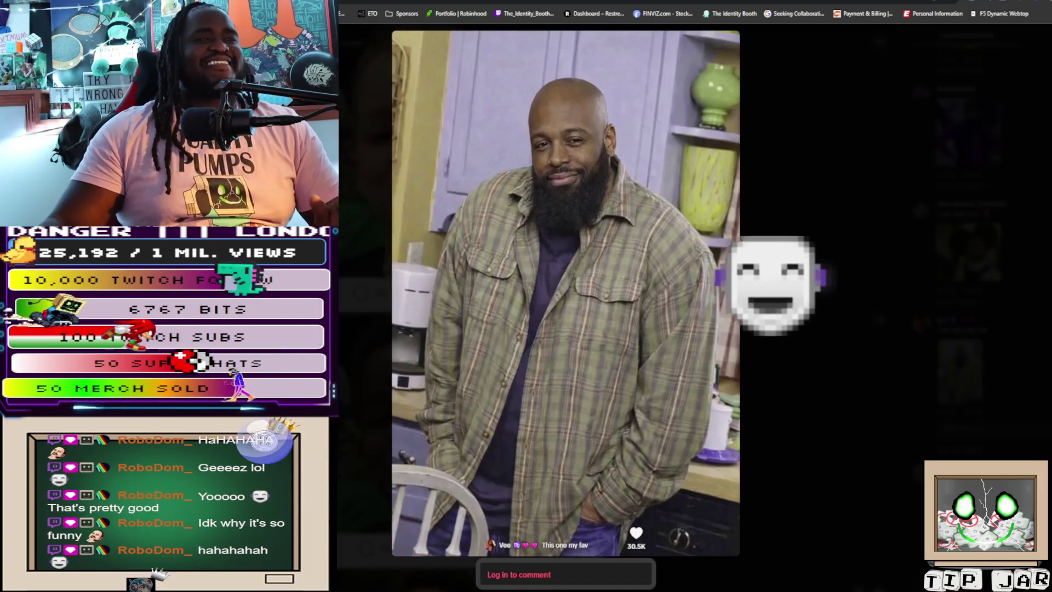
Browse the post's comments, viewing the headphones and man-looking-up reaction images full-size, then return to the post
{"action": "left_click", "coordinate": [815, 282]}
{"action": "scroll", "coordinate": [815, 282], "scroll_direction": "down", "scroll_amount": 3}
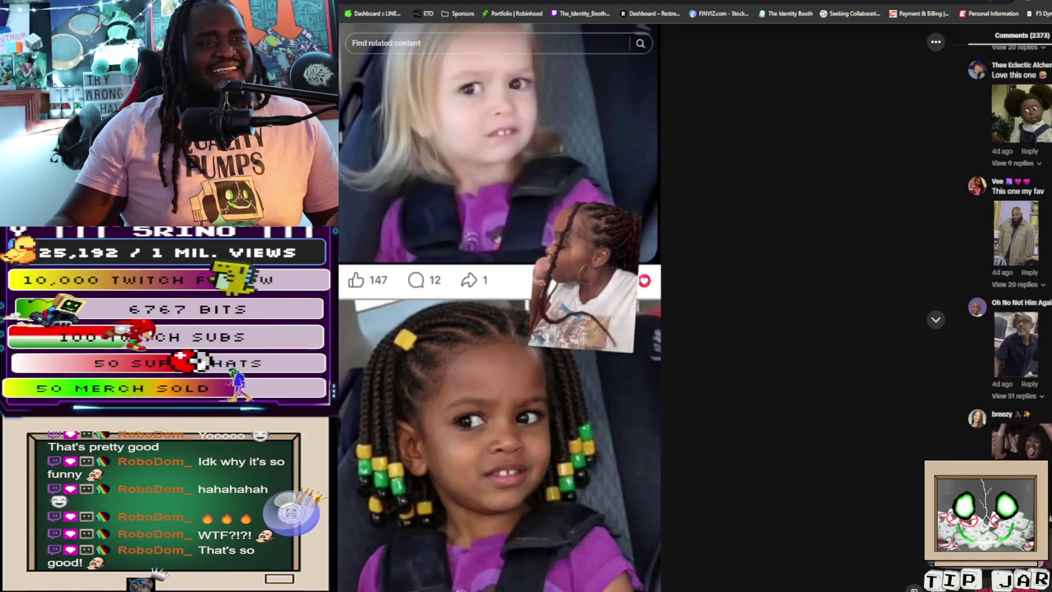
{"action": "scroll", "coordinate": [1008, 246], "scroll_direction": "down", "scroll_amount": 5}
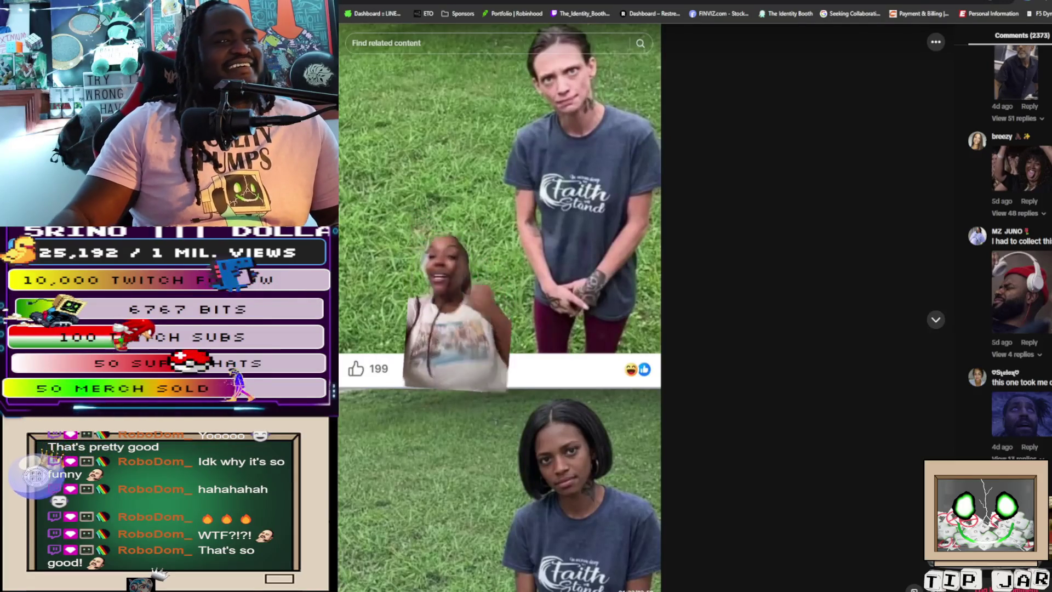
{"action": "left_click", "coordinate": [1015, 305]}
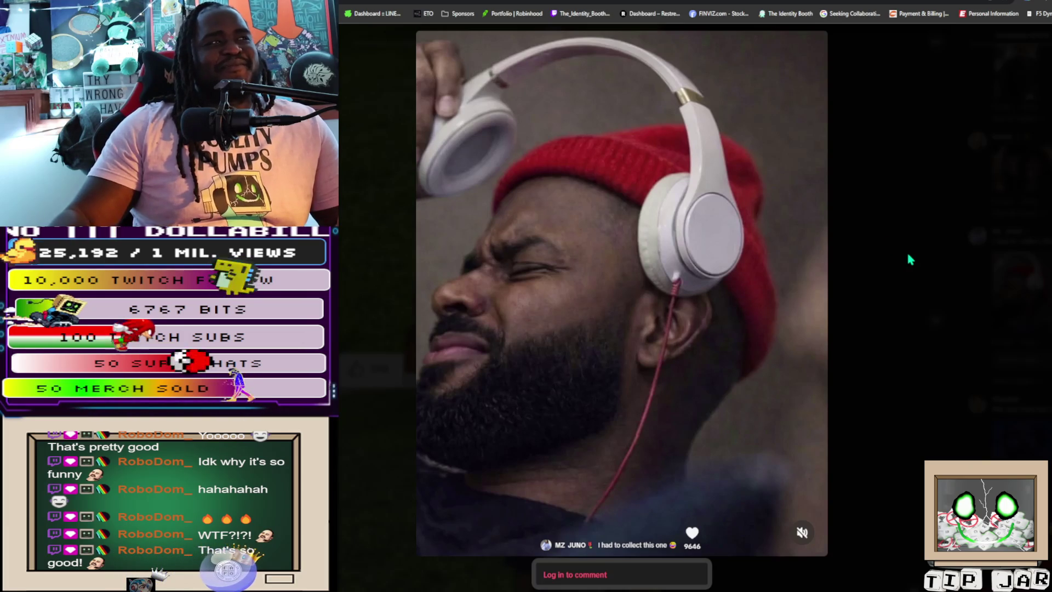
{"action": "left_click", "coordinate": [871, 263]}
{"action": "left_click", "coordinate": [1040, 436]}
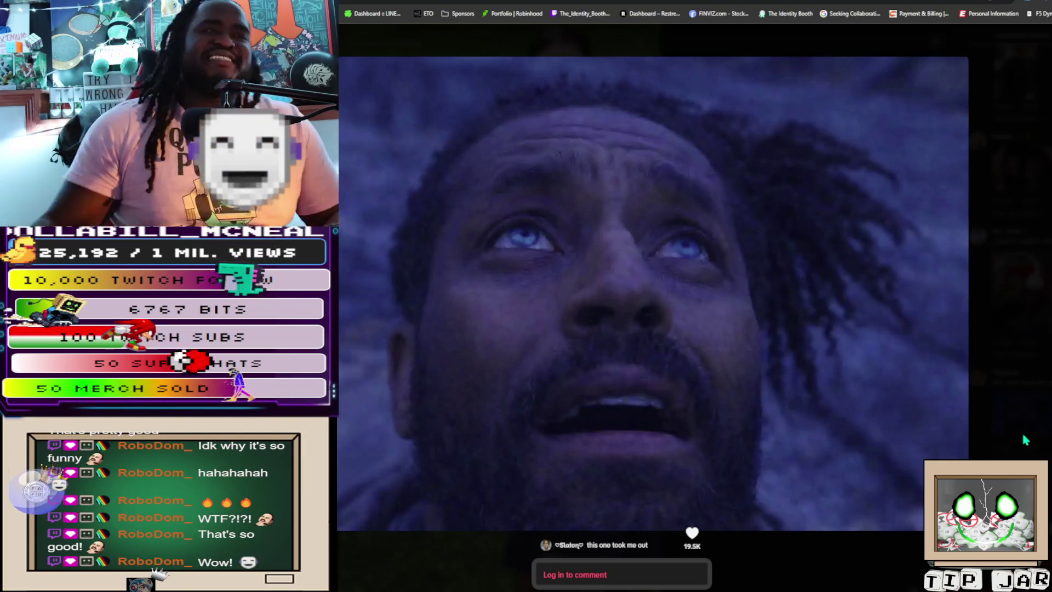
{"action": "left_click", "coordinate": [1022, 435]}
{"action": "scroll", "coordinate": [1042, 434], "scroll_direction": "down", "scroll_amount": 5}
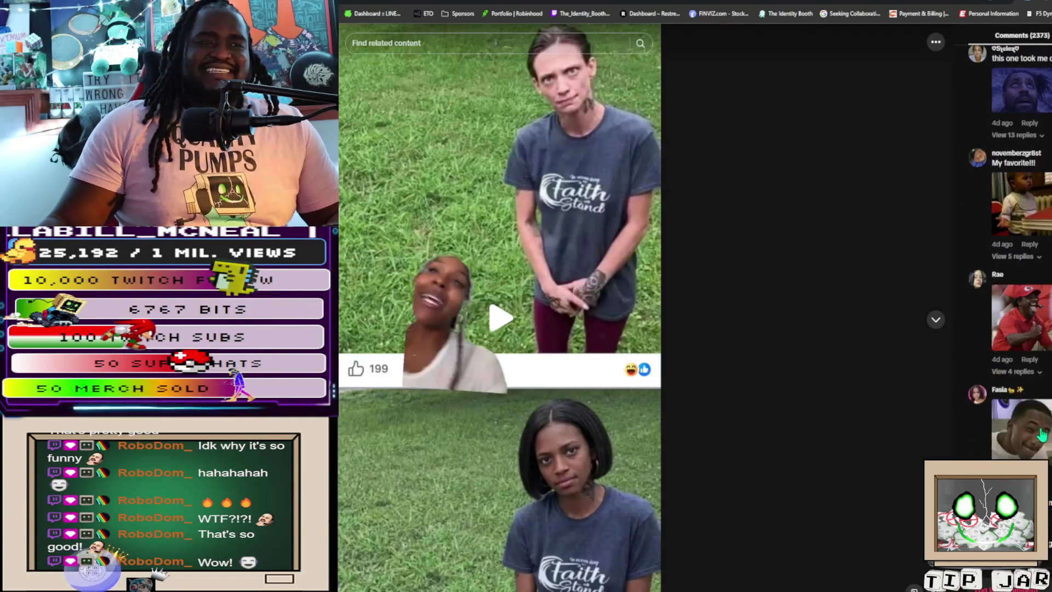
{"action": "left_click", "coordinate": [1042, 434]}
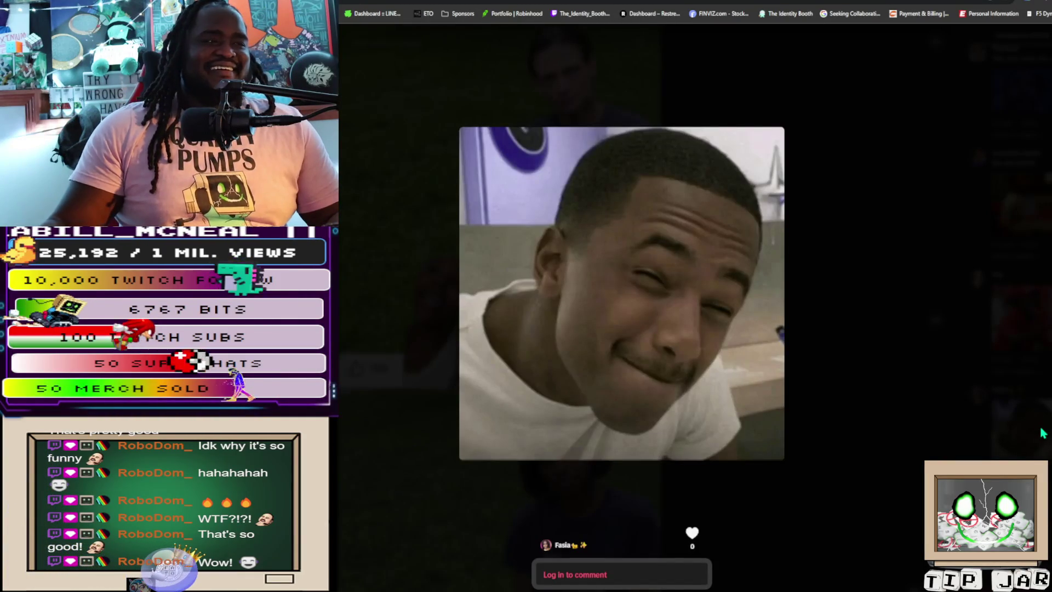
{"action": "left_click", "coordinate": [877, 405]}
{"action": "scroll", "coordinate": [1028, 390], "scroll_direction": "down", "scroll_amount": 5}
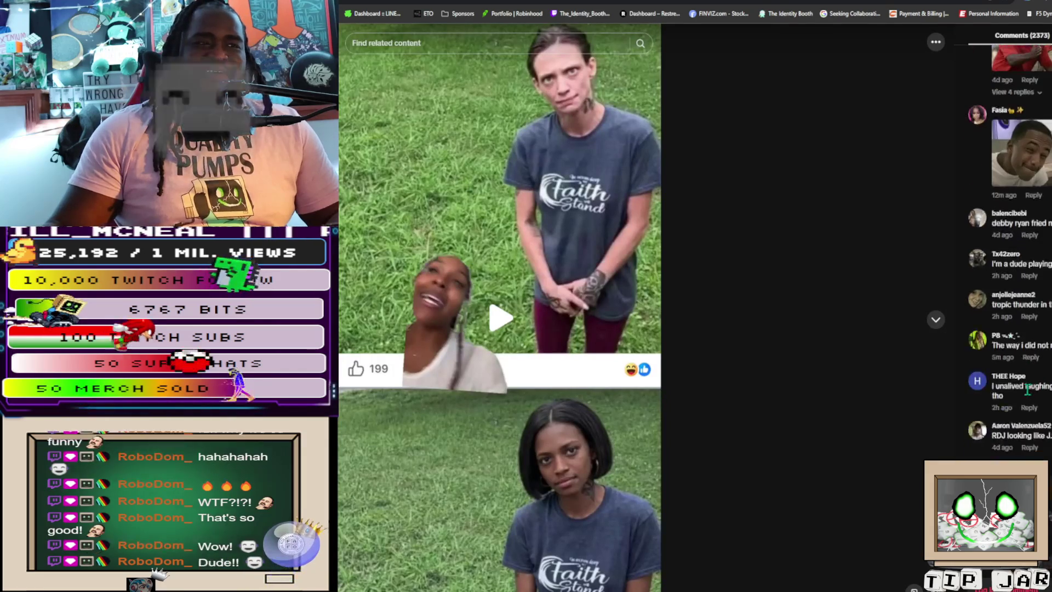
{"action": "scroll", "coordinate": [1027, 390], "scroll_direction": "down", "scroll_amount": 5}
{"action": "scroll", "coordinate": [1019, 246], "scroll_direction": "down", "scroll_amount": 10}
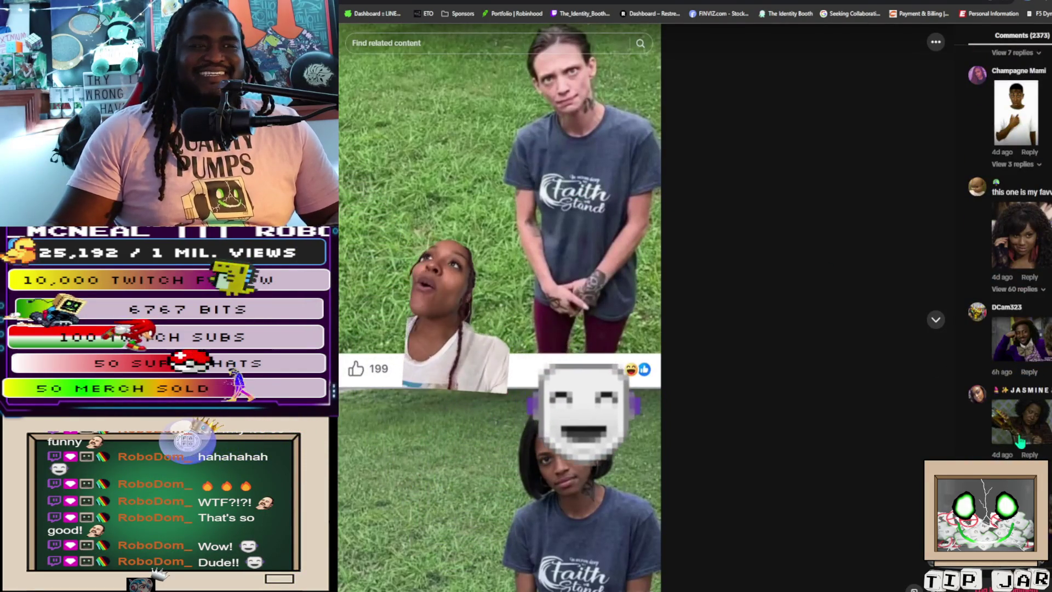
{"action": "left_click", "coordinate": [1019, 341]}
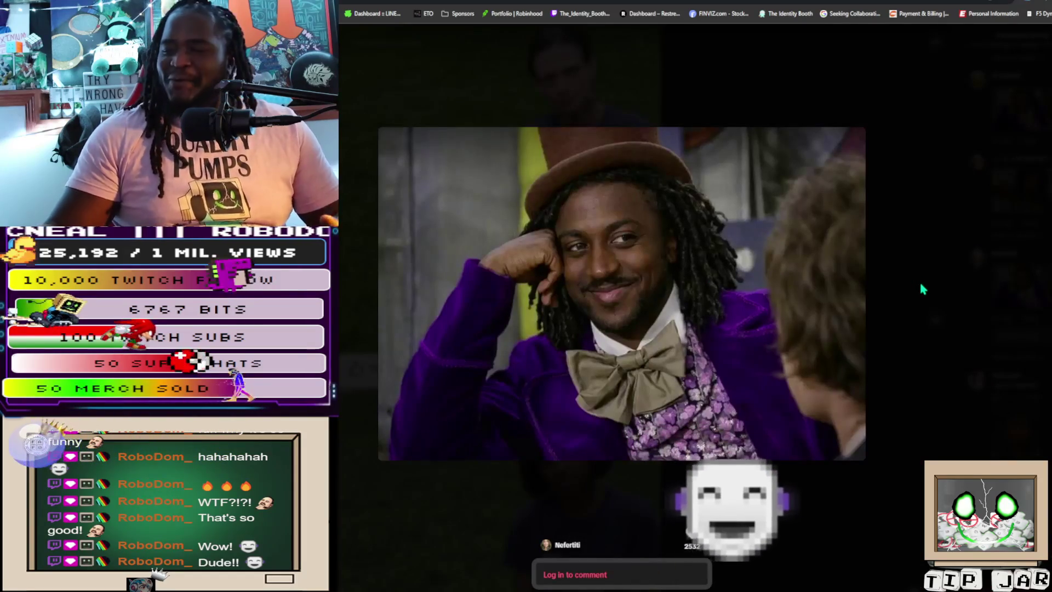
{"action": "left_click", "coordinate": [907, 266]}
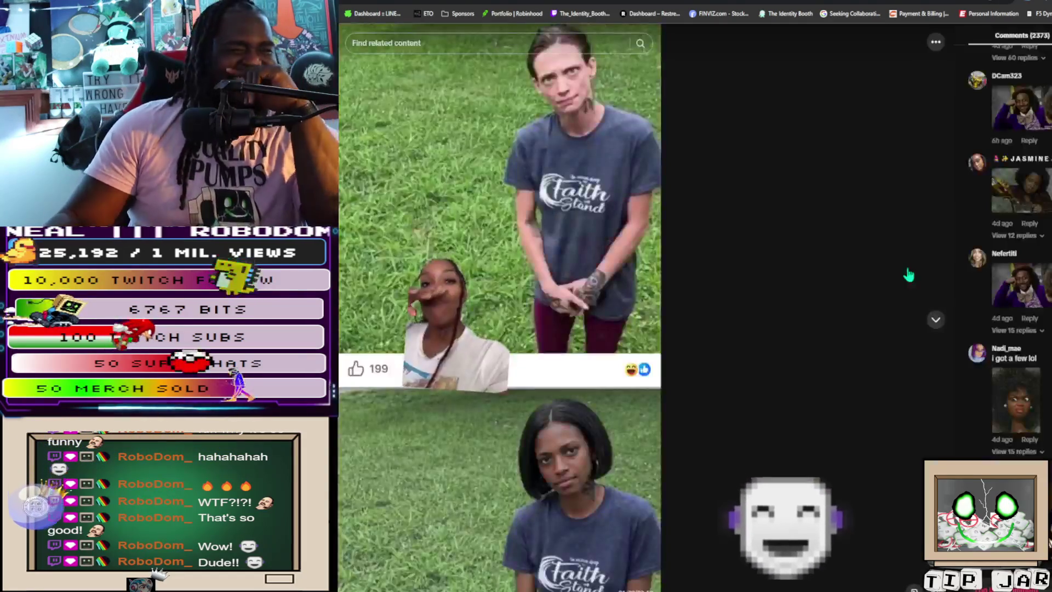
{"action": "scroll", "coordinate": [1049, 390], "scroll_direction": "down", "scroll_amount": 4}
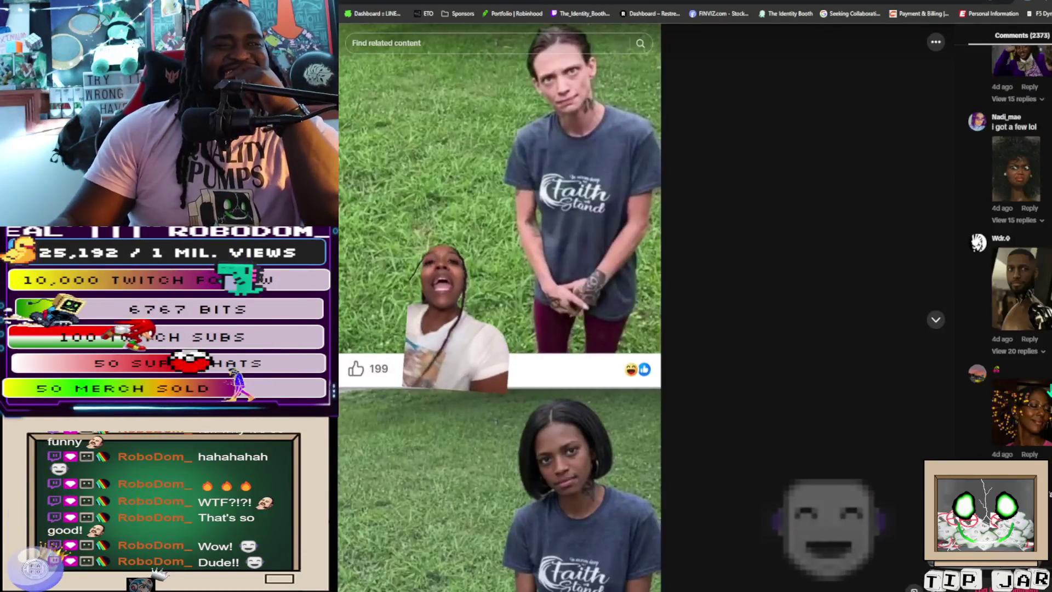
{"action": "scroll", "coordinate": [1049, 390], "scroll_direction": "down", "scroll_amount": 2}
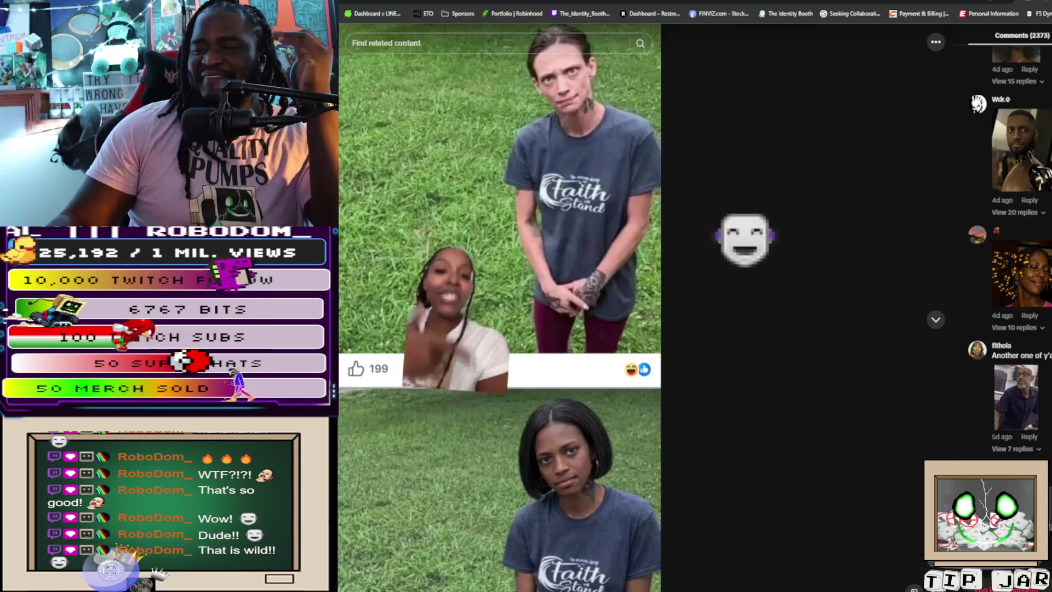
{"action": "scroll", "coordinate": [1044, 384], "scroll_direction": "down", "scroll_amount": 2}
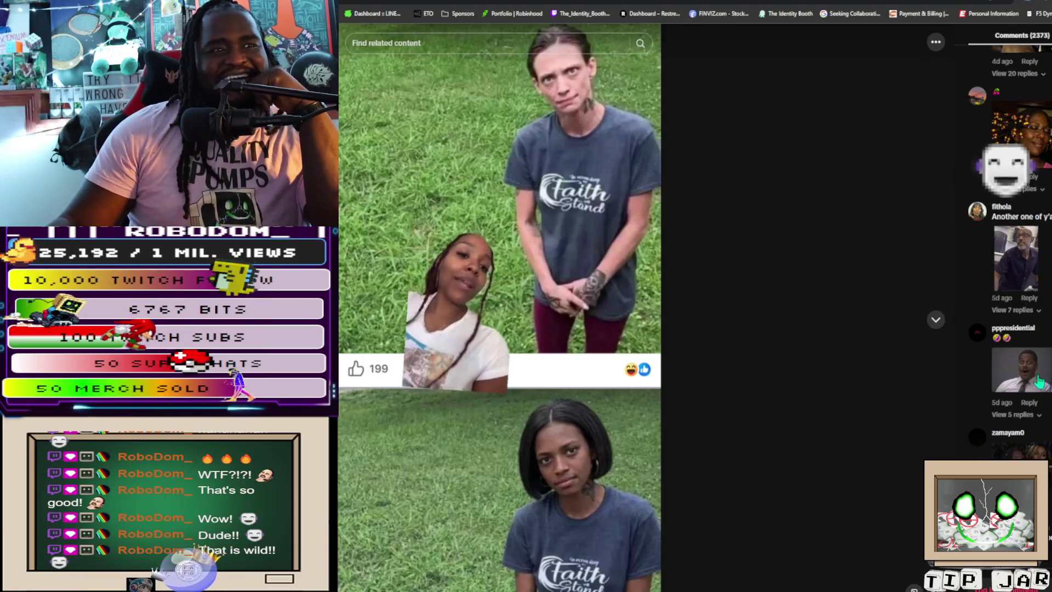
{"action": "left_click", "coordinate": [1009, 368]}
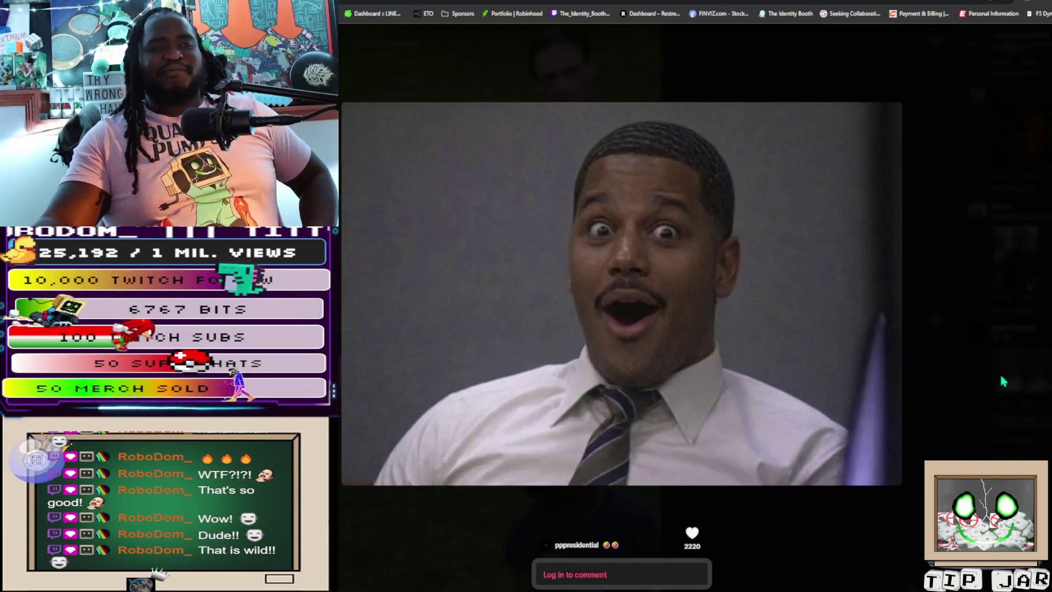
{"action": "left_click", "coordinate": [910, 394]}
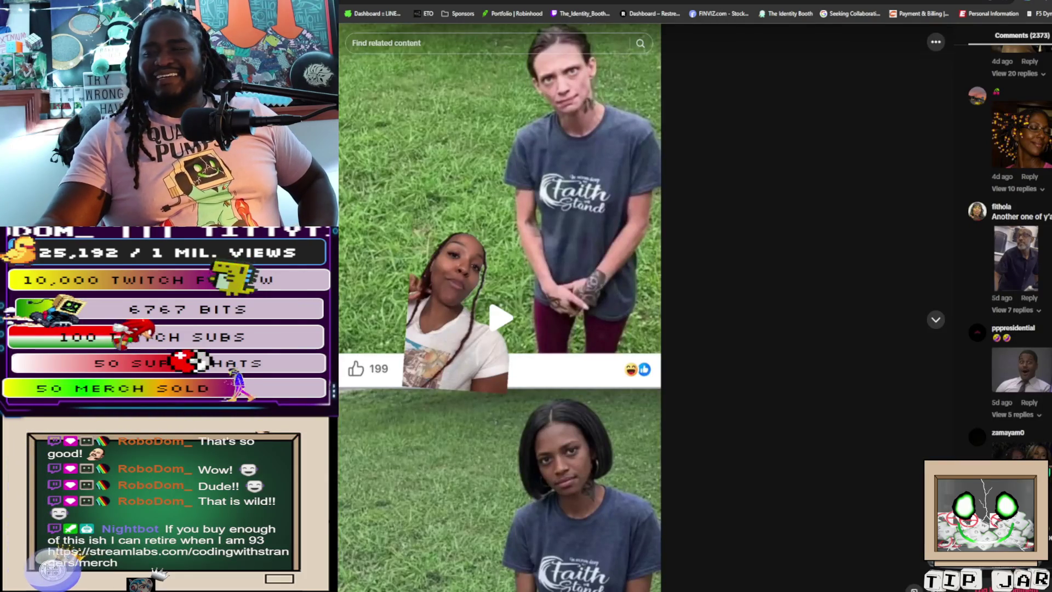
{"action": "left_click", "coordinate": [1019, 452]}
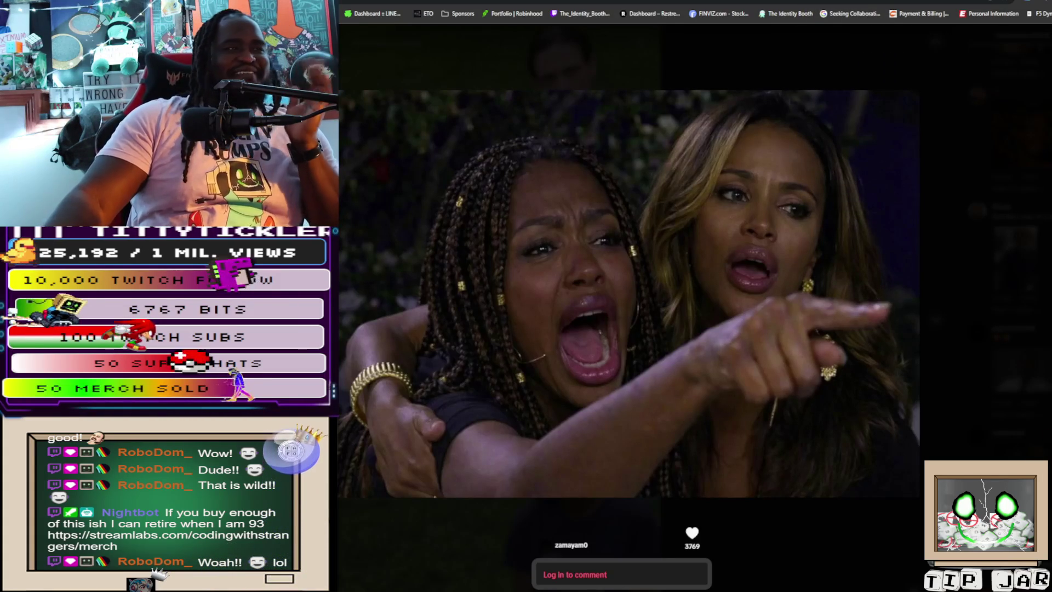
{"action": "key", "text": "Escape"}
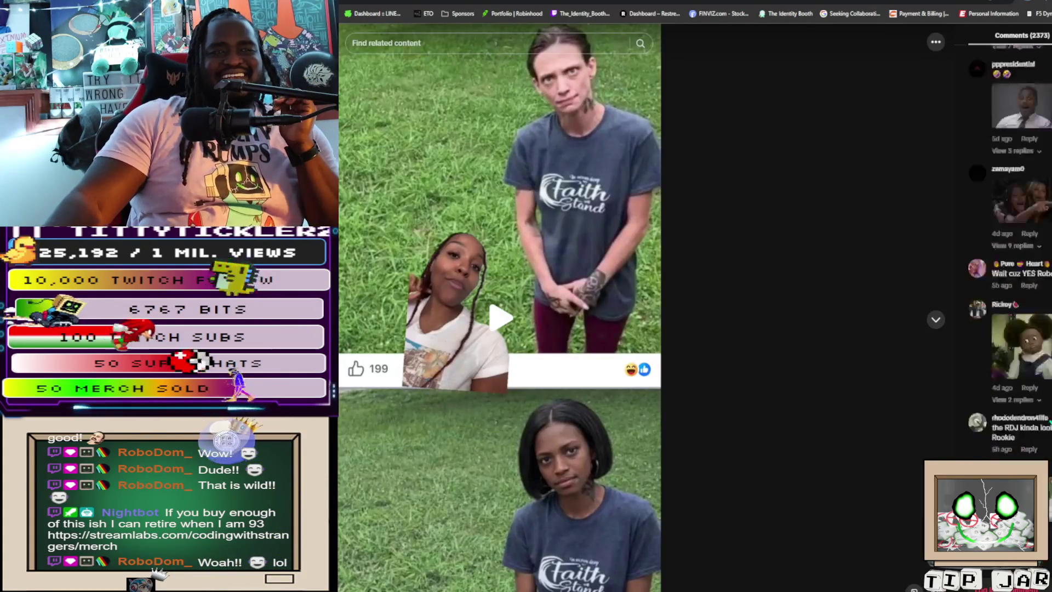
{"action": "scroll", "coordinate": [1008, 247], "scroll_direction": "down", "scroll_amount": 5}
View the next comment's reaction image full-size, then scroll further down the comments
{"action": "scroll", "coordinate": [1008, 247], "scroll_direction": "down", "scroll_amount": 5}
{"action": "left_click", "coordinate": [1022, 417]}
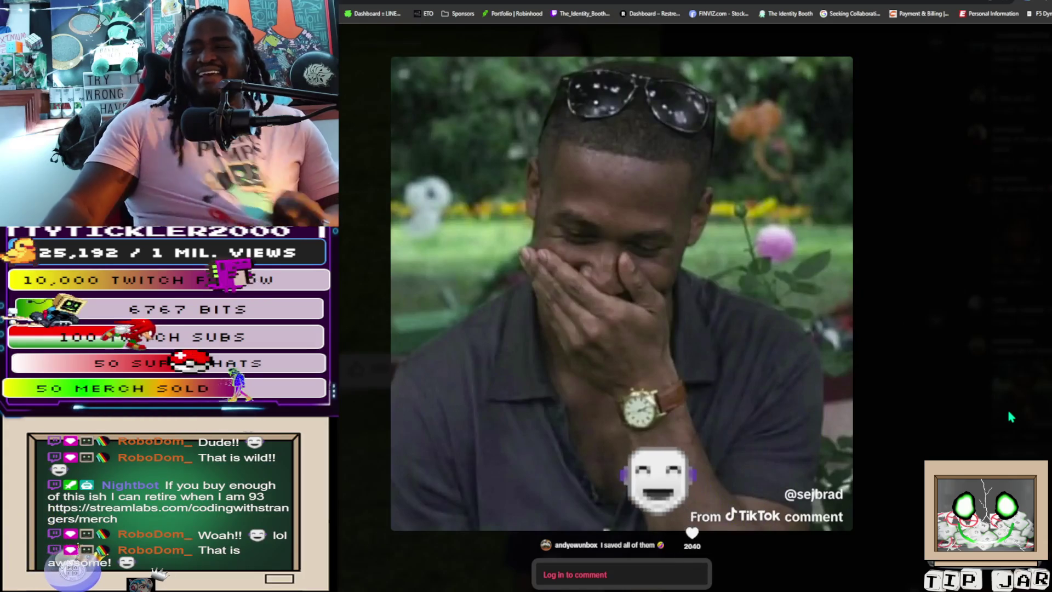
{"action": "left_click", "coordinate": [890, 330]}
{"action": "scroll", "coordinate": [1047, 433], "scroll_direction": "down", "scroll_amount": 3}
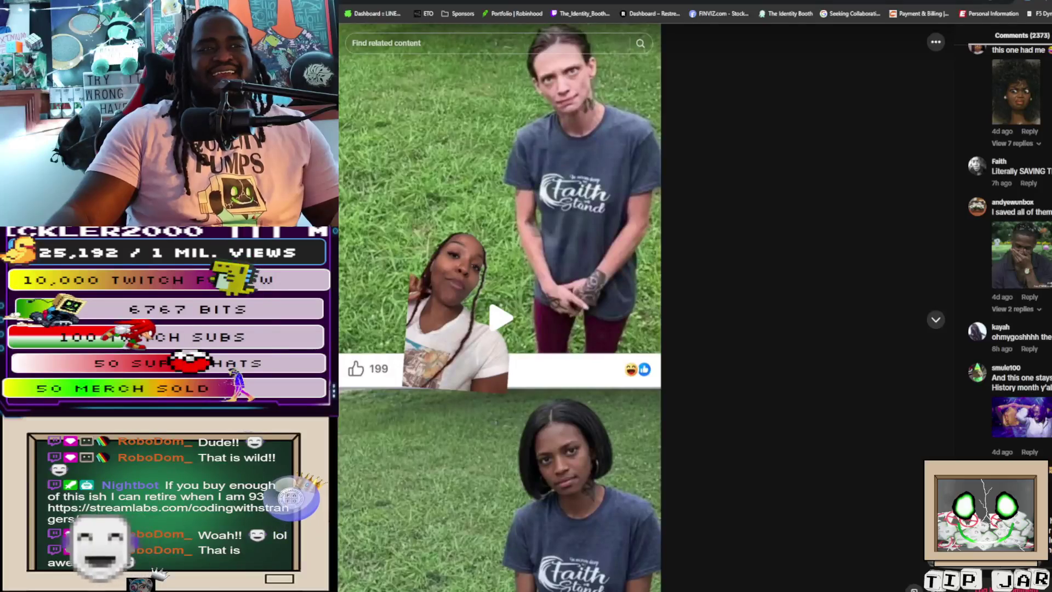
{"action": "scroll", "coordinate": [1048, 433], "scroll_direction": "down", "scroll_amount": 7}
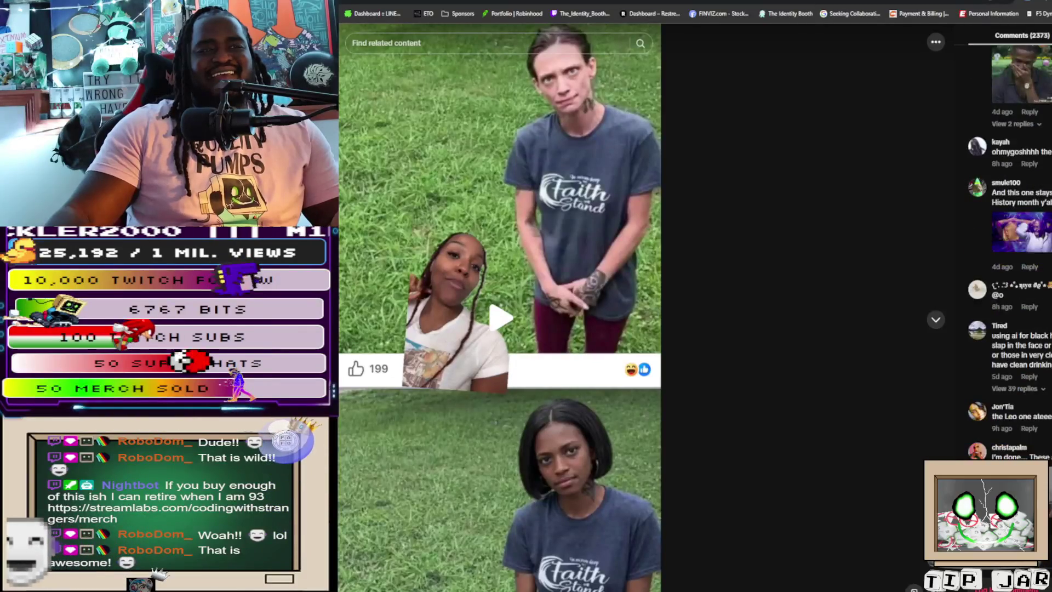
{"action": "scroll", "coordinate": [1014, 252], "scroll_direction": "down", "scroll_amount": 3}
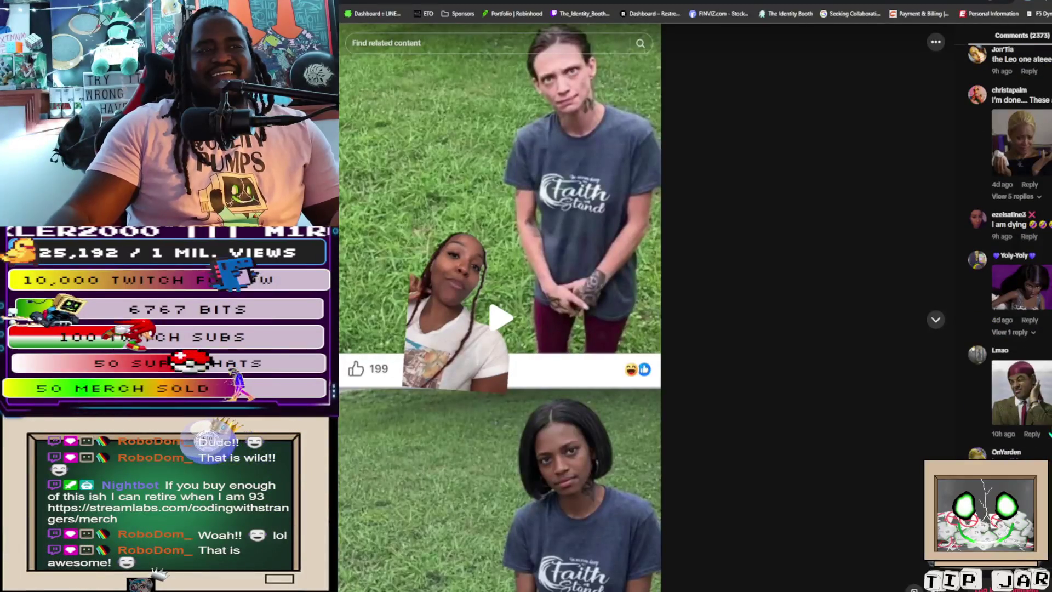
{"action": "scroll", "coordinate": [1048, 408], "scroll_direction": "down", "scroll_amount": 10}
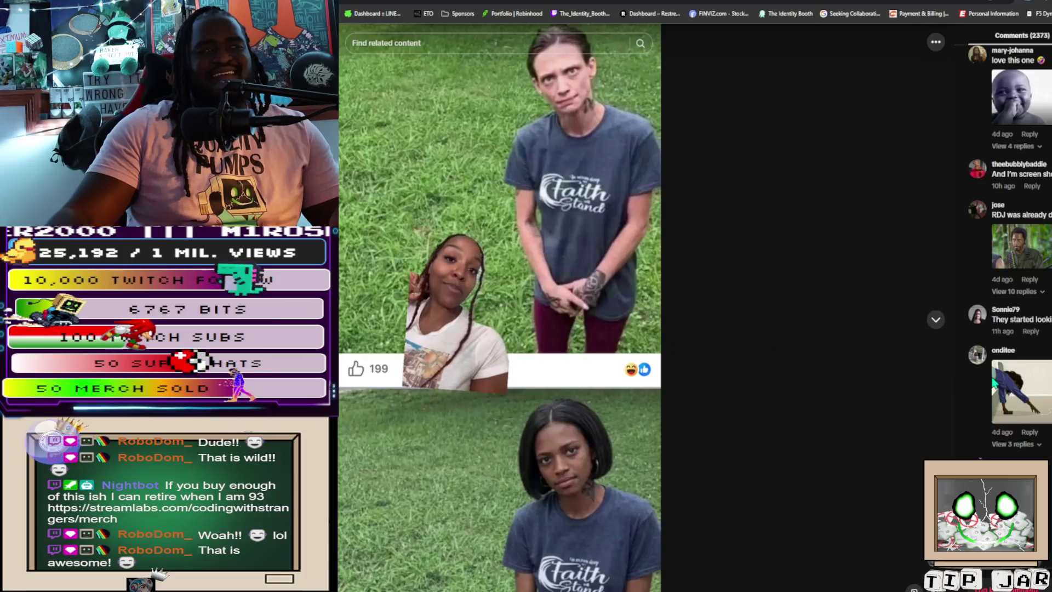
{"action": "scroll", "coordinate": [1001, 392], "scroll_direction": "down", "scroll_amount": 6}
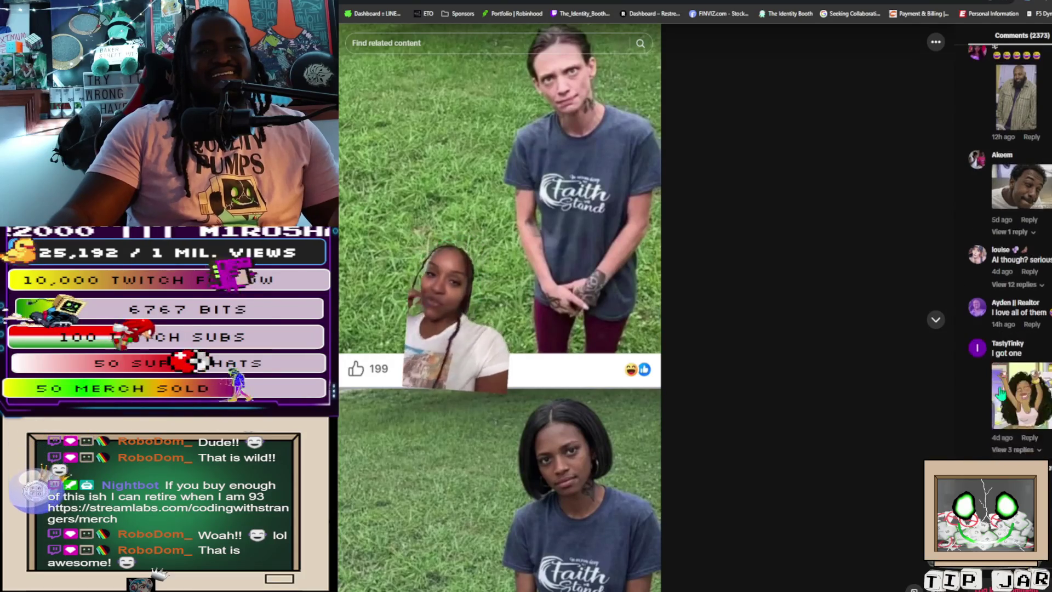
View the cartoon drawing and salt-sprinkling clip comments full-size, moving to the next meme between them
{"action": "left_click", "coordinate": [1044, 398]}
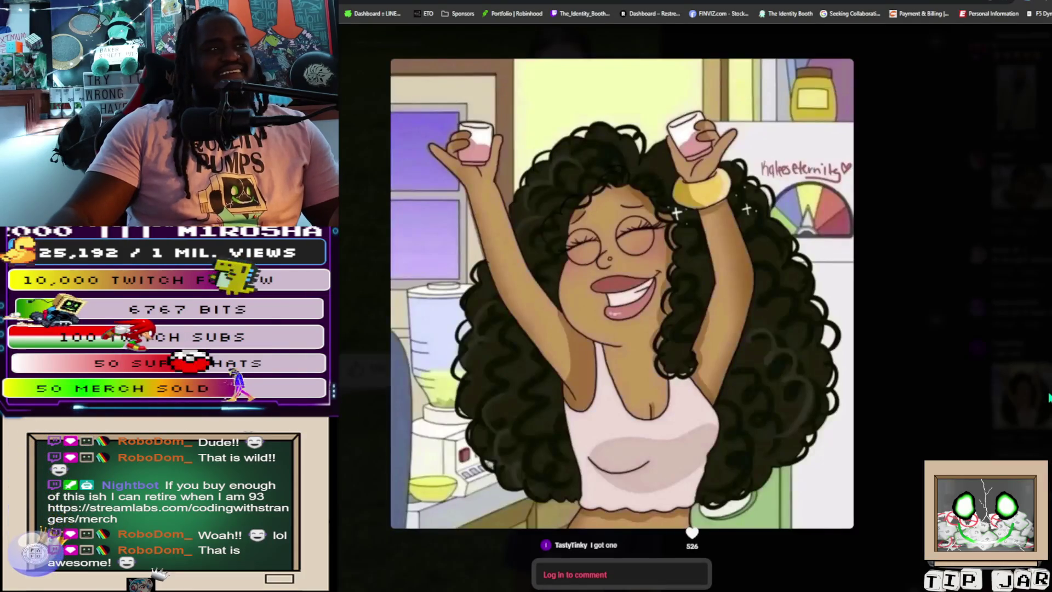
{"action": "left_click", "coordinate": [926, 341]}
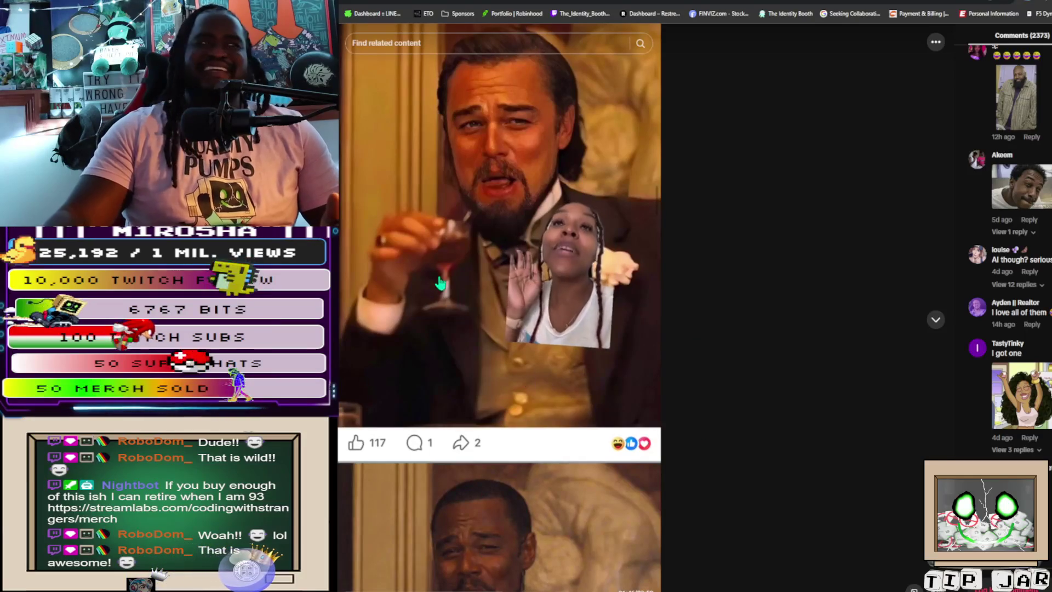
{"action": "key", "text": "Down"}
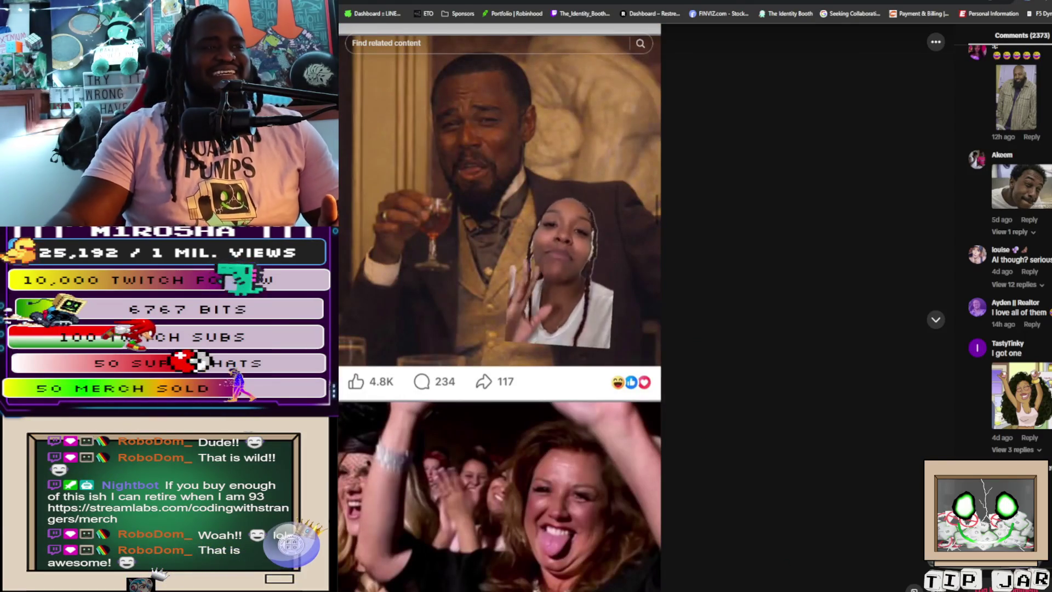
{"action": "scroll", "coordinate": [1019, 246], "scroll_direction": "down", "scroll_amount": 2}
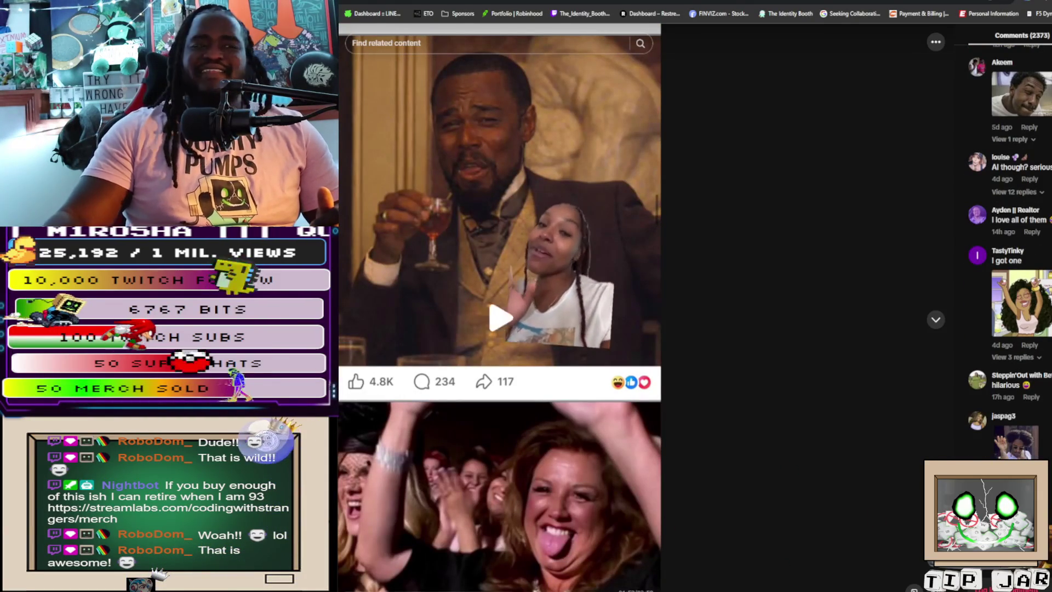
{"action": "left_click", "coordinate": [1015, 441]}
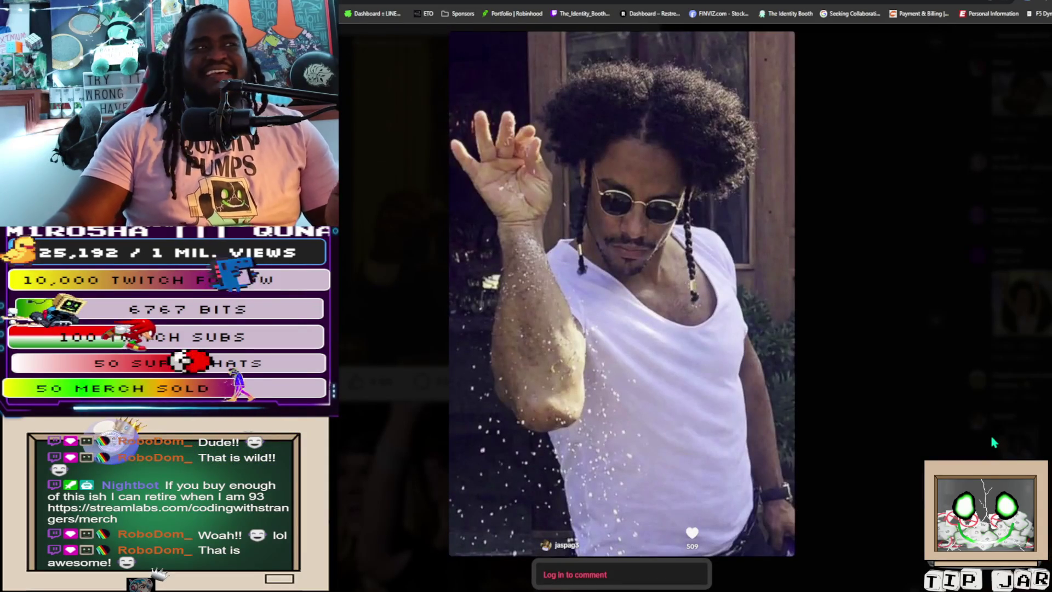
{"action": "left_click", "coordinate": [914, 448]}
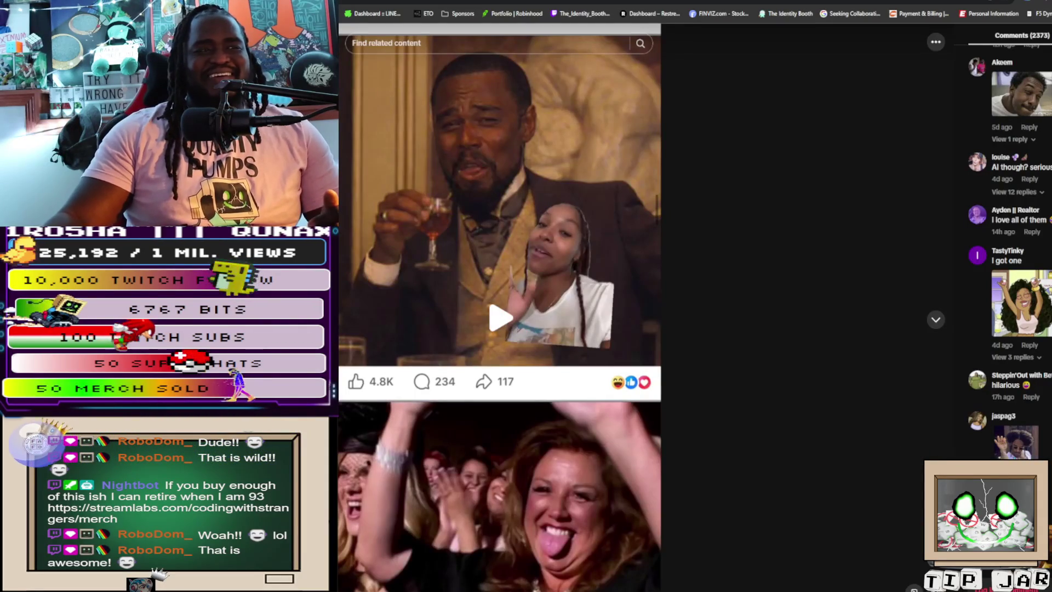
Open the laughing-men comment image full-size and scroll further through the comments
{"action": "scroll", "coordinate": [1013, 441], "scroll_direction": "down", "scroll_amount": 3}
{"action": "left_click", "coordinate": [1016, 388]}
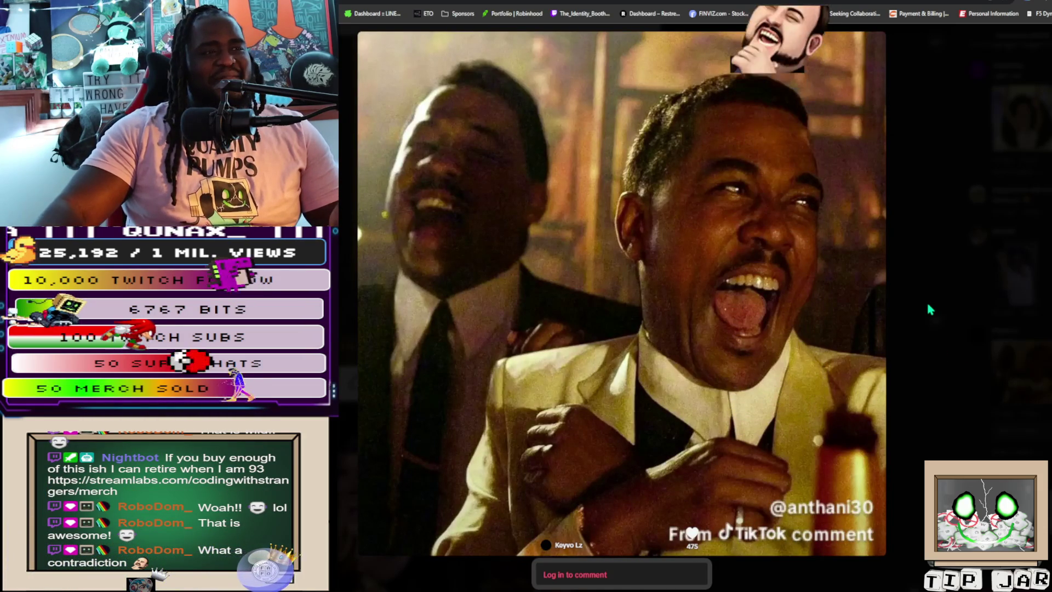
{"action": "scroll", "coordinate": [930, 309], "scroll_direction": "down", "scroll_amount": 1}
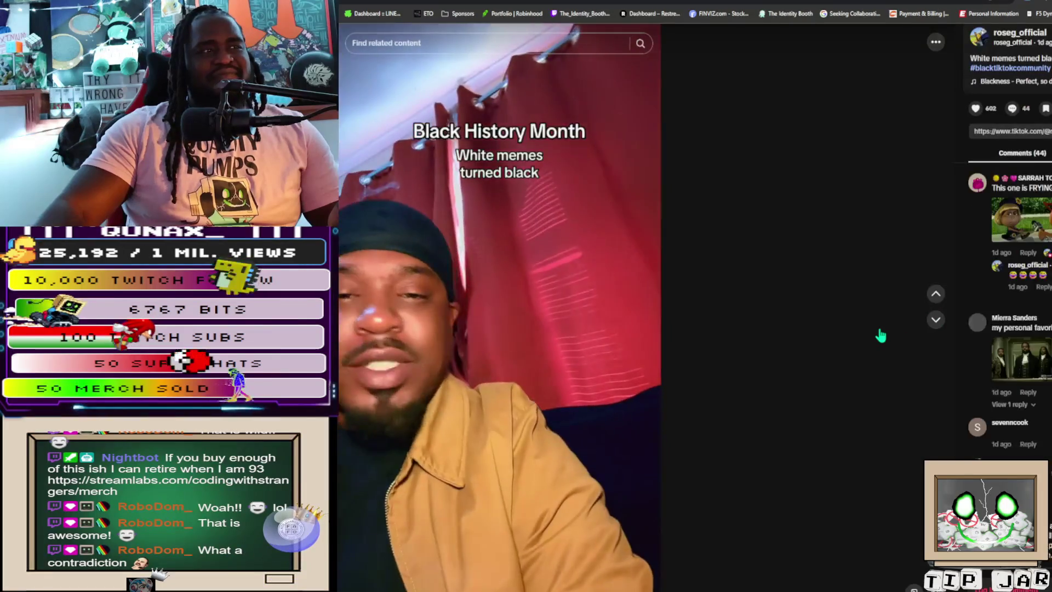
{"action": "scroll", "coordinate": [900, 336], "scroll_direction": "down", "scroll_amount": 1}
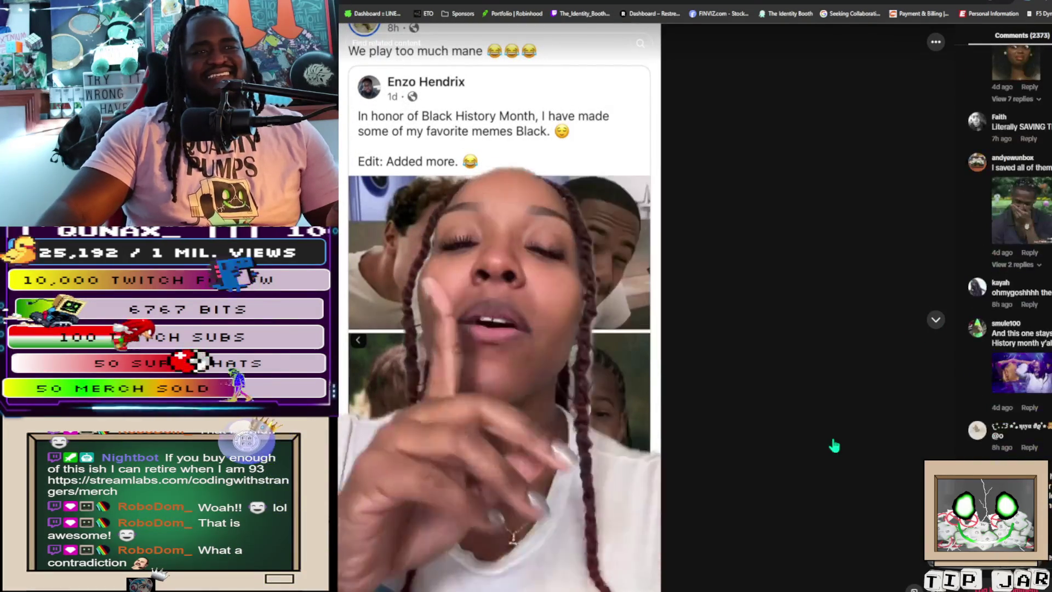
View the tearful smiling man and curly-haired woman comment photos full-size, closing each
{"action": "scroll", "coordinate": [1032, 452], "scroll_direction": "down", "scroll_amount": 5}
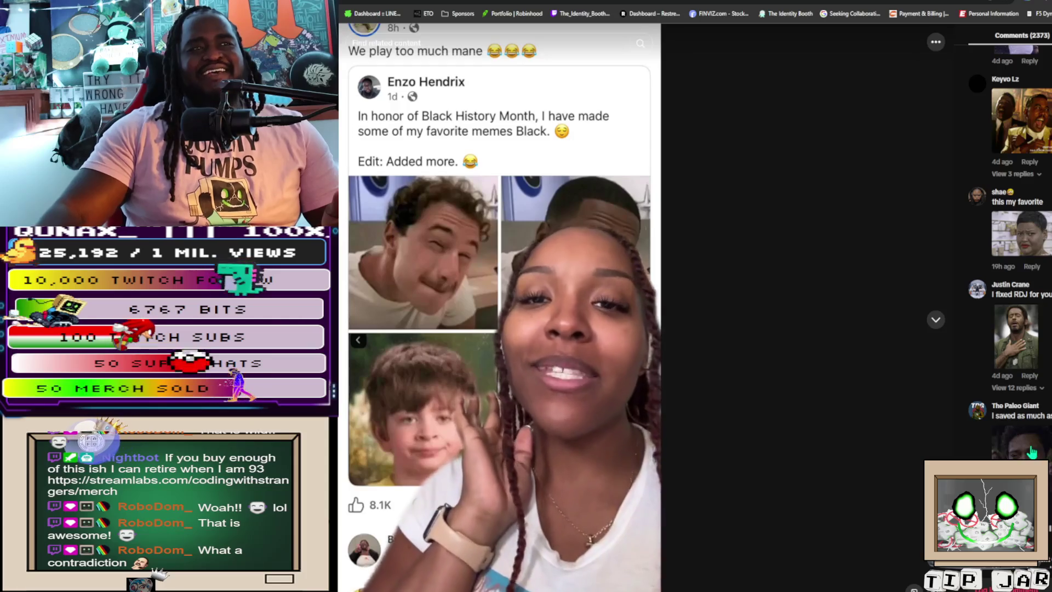
{"action": "left_click", "coordinate": [1031, 451]}
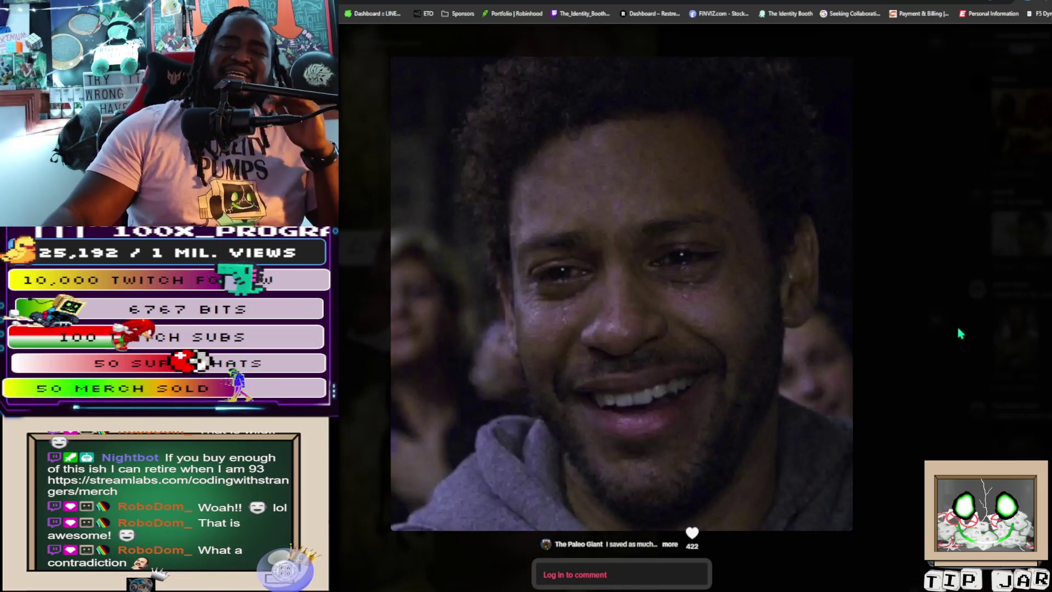
{"action": "left_click", "coordinate": [921, 320]}
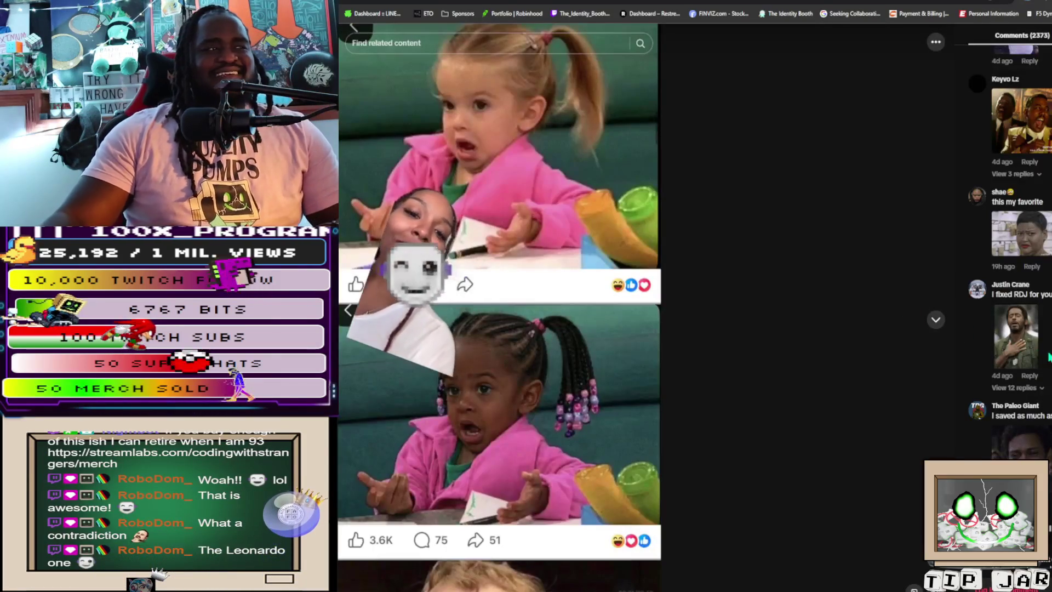
{"action": "scroll", "coordinate": [1019, 329], "scroll_direction": "down", "scroll_amount": 2}
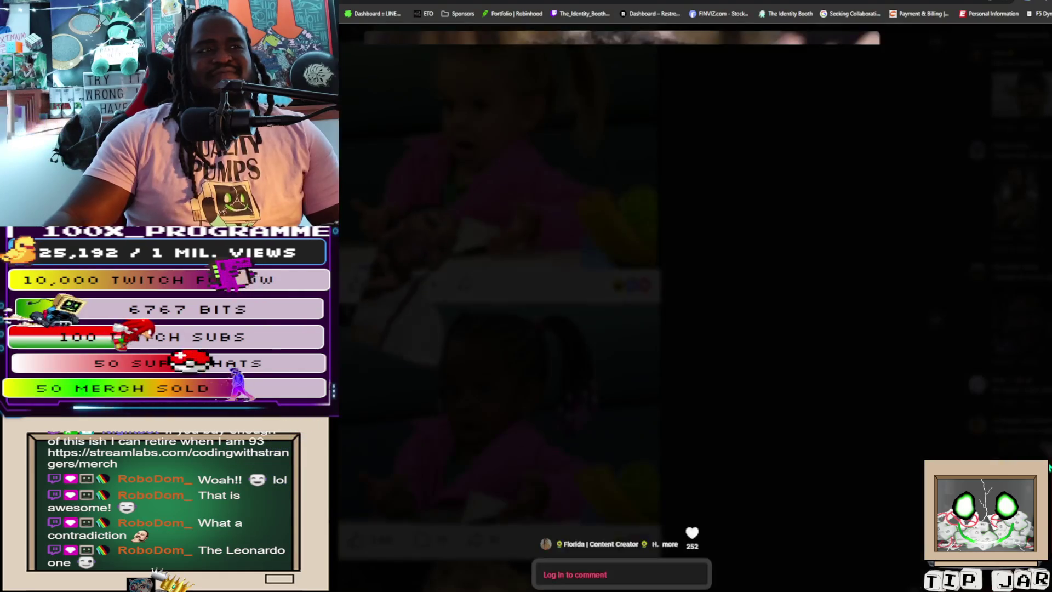
{"action": "left_click", "coordinate": [1020, 441]}
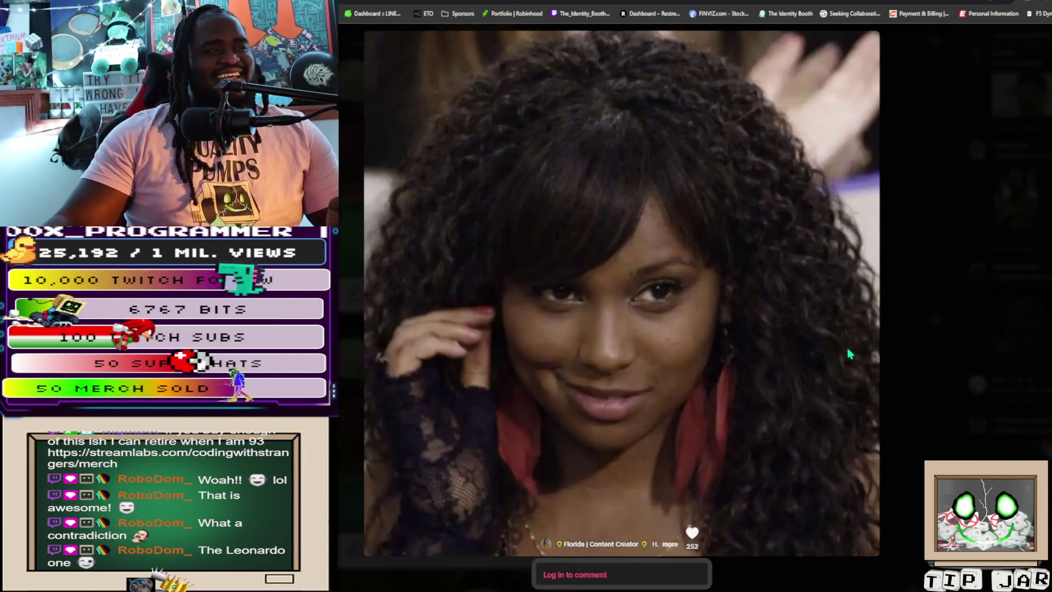
{"action": "left_click", "coordinate": [911, 335]}
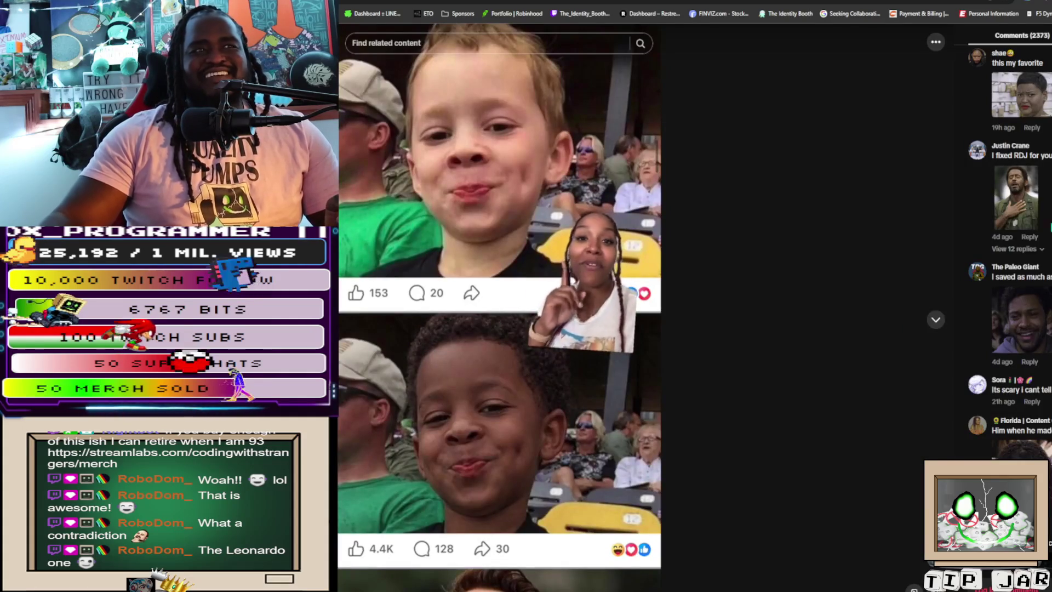
Scroll much further down the memes post's comment thread
{"action": "scroll", "coordinate": [1040, 214], "scroll_direction": "down", "scroll_amount": 4}
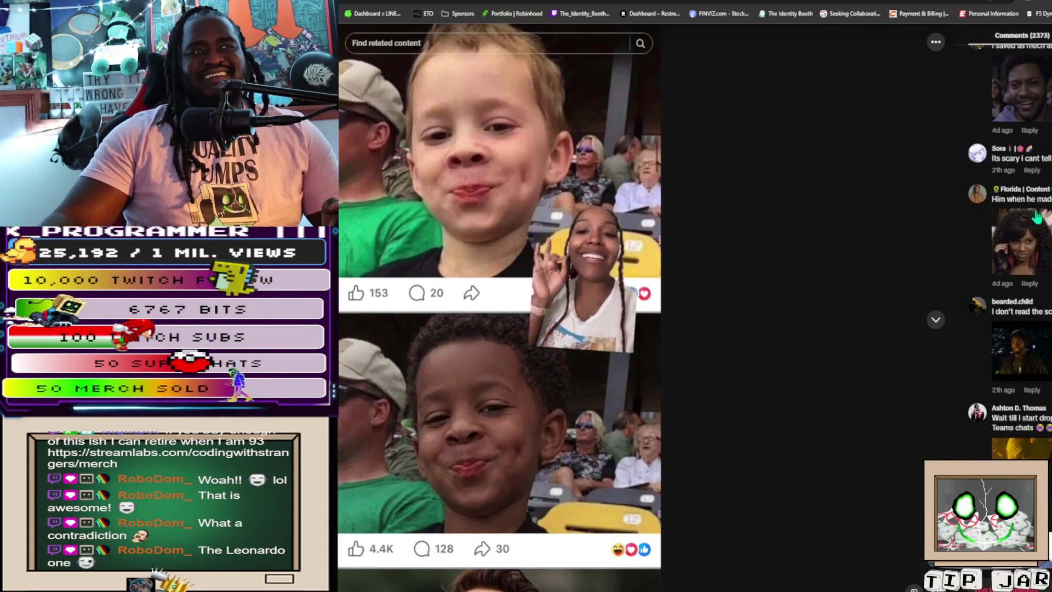
{"action": "scroll", "coordinate": [1037, 220], "scroll_direction": "down", "scroll_amount": 3}
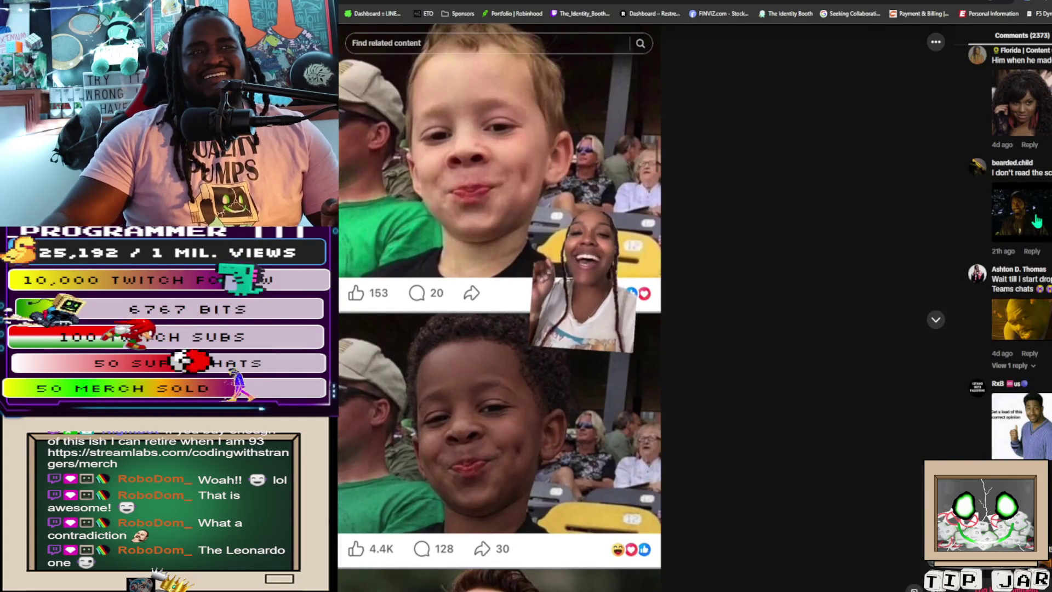
{"action": "scroll", "coordinate": [1037, 220], "scroll_direction": "down", "scroll_amount": 4}
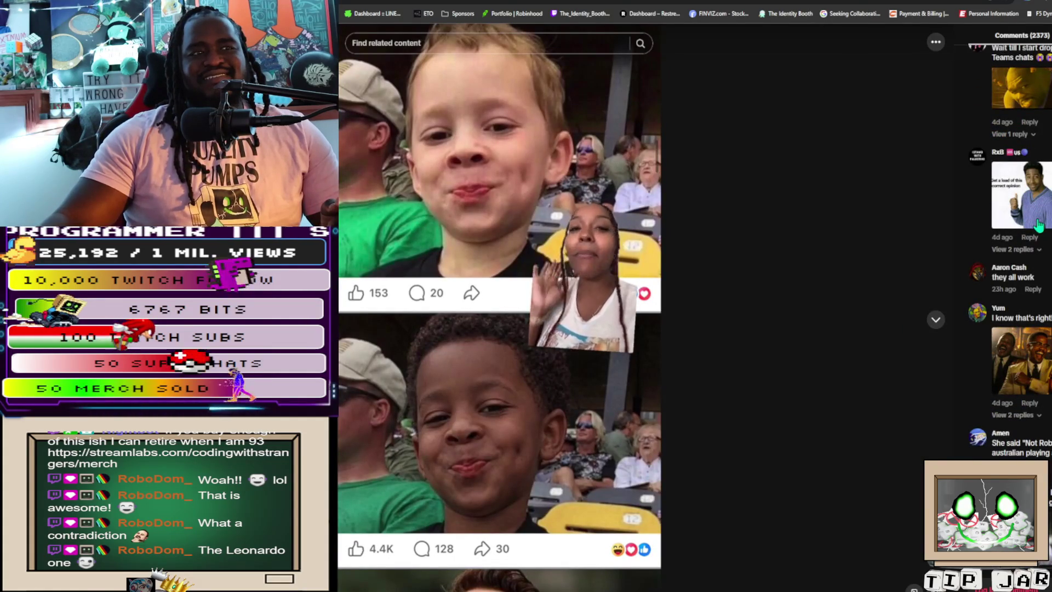
{"action": "scroll", "coordinate": [1039, 224], "scroll_direction": "down", "scroll_amount": 3}
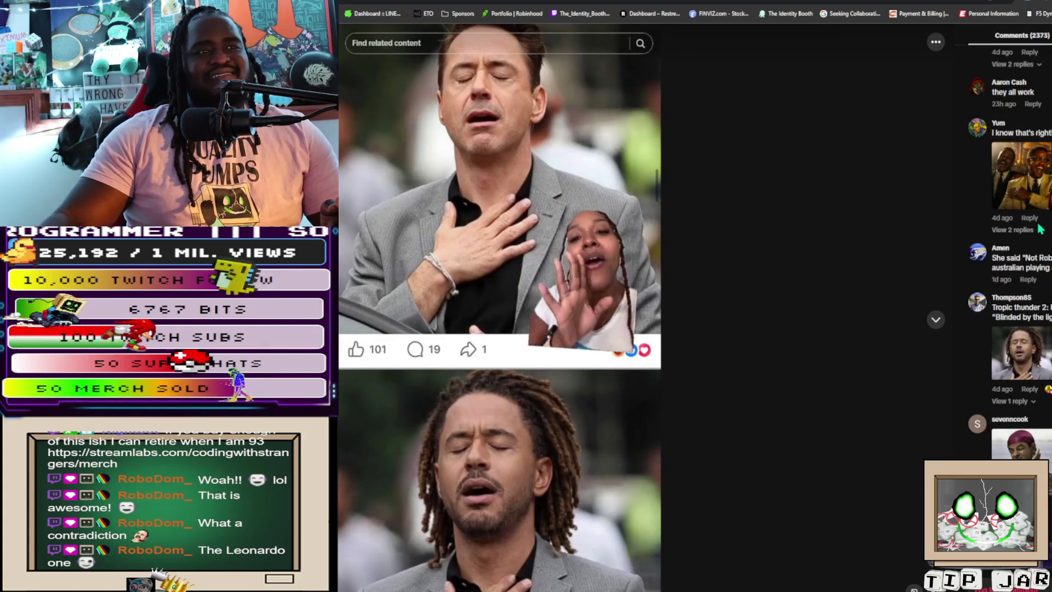
{"action": "scroll", "coordinate": [1040, 229], "scroll_direction": "down", "scroll_amount": 4}
{"action": "scroll", "coordinate": [1039, 231], "scroll_direction": "down", "scroll_amount": 4}
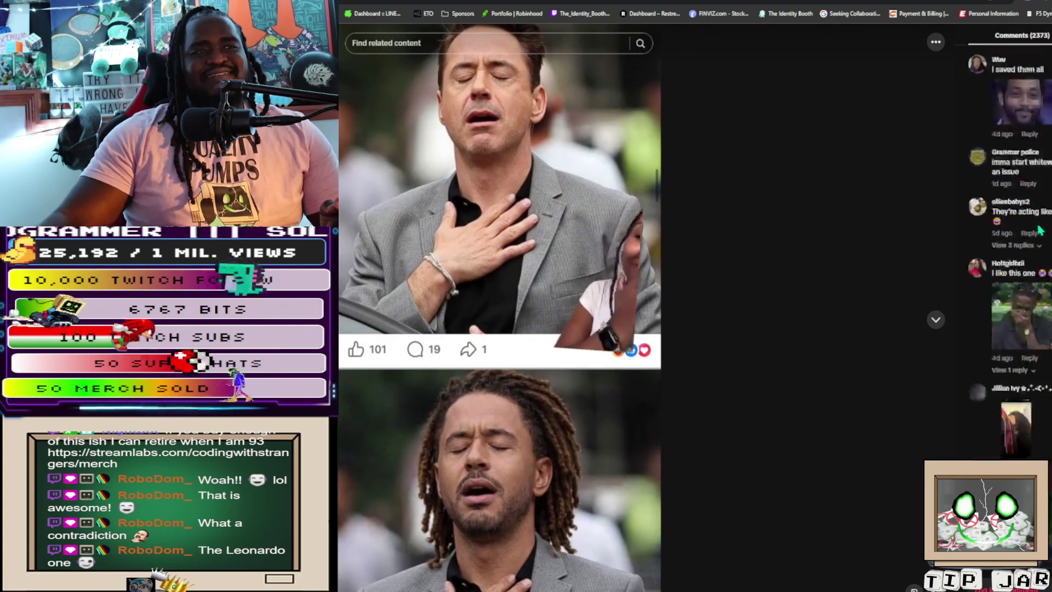
{"action": "scroll", "coordinate": [1040, 230], "scroll_direction": "down", "scroll_amount": 1}
{"action": "scroll", "coordinate": [1040, 231], "scroll_direction": "down", "scroll_amount": 3}
{"action": "scroll", "coordinate": [1040, 231], "scroll_direction": "down", "scroll_amount": 4}
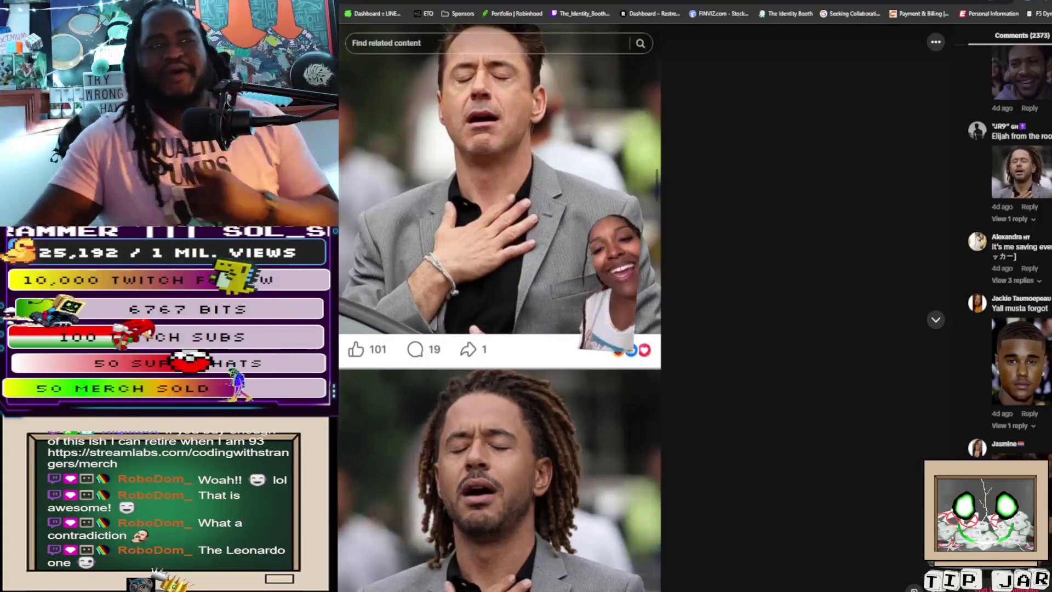
{"action": "scroll", "coordinate": [1040, 231], "scroll_direction": "down", "scroll_amount": 3}
{"action": "scroll", "coordinate": [1040, 231], "scroll_direction": "down", "scroll_amount": 1}
View another comment's image full-size, close it, and scroll down the comments
{"action": "left_click", "coordinate": [1037, 264]}
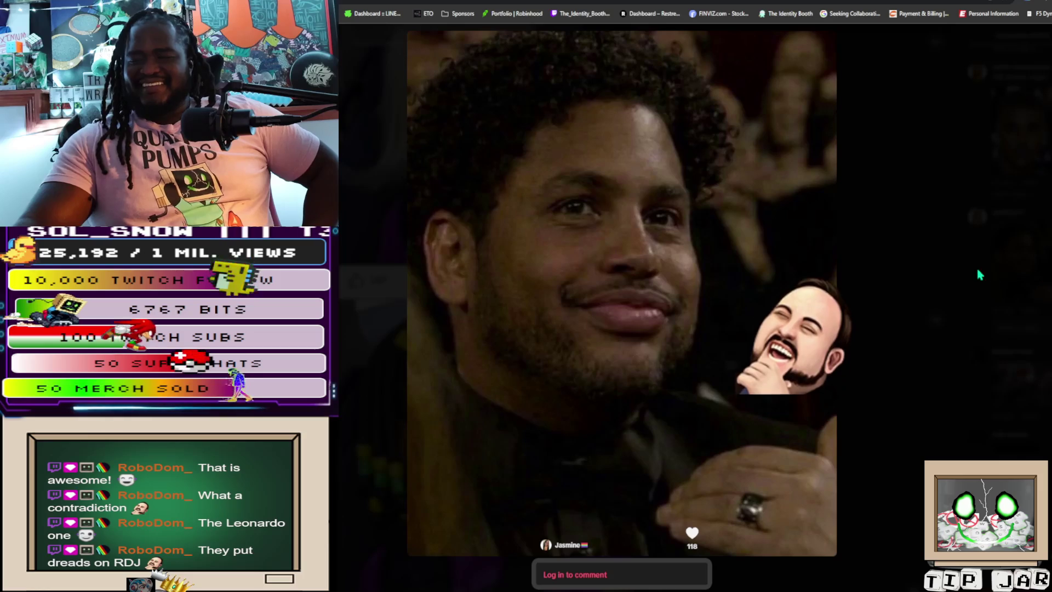
{"action": "left_click", "coordinate": [925, 274]}
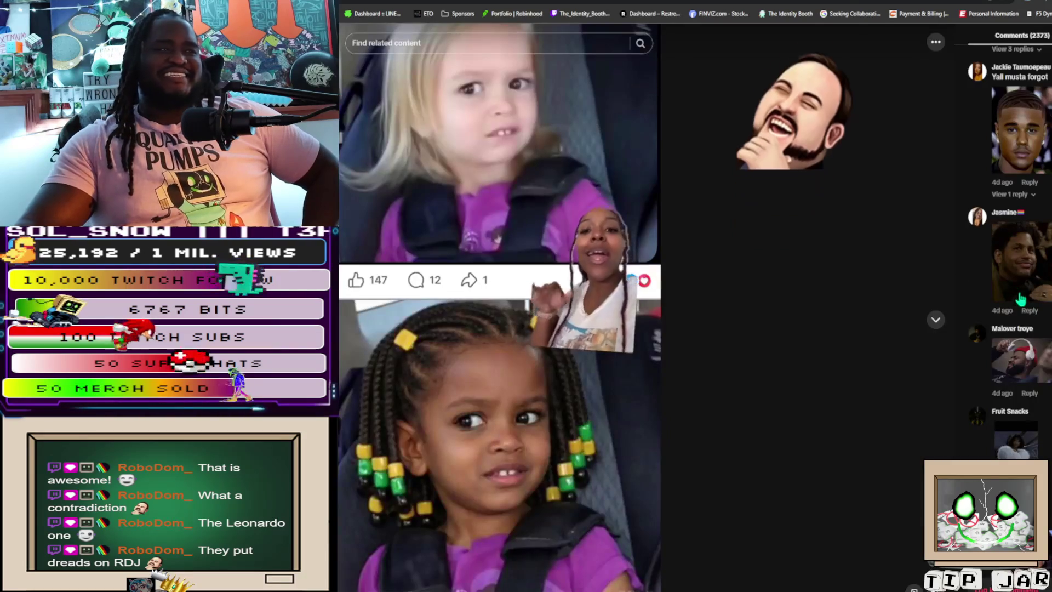
{"action": "scroll", "coordinate": [1036, 355], "scroll_direction": "down", "scroll_amount": 3}
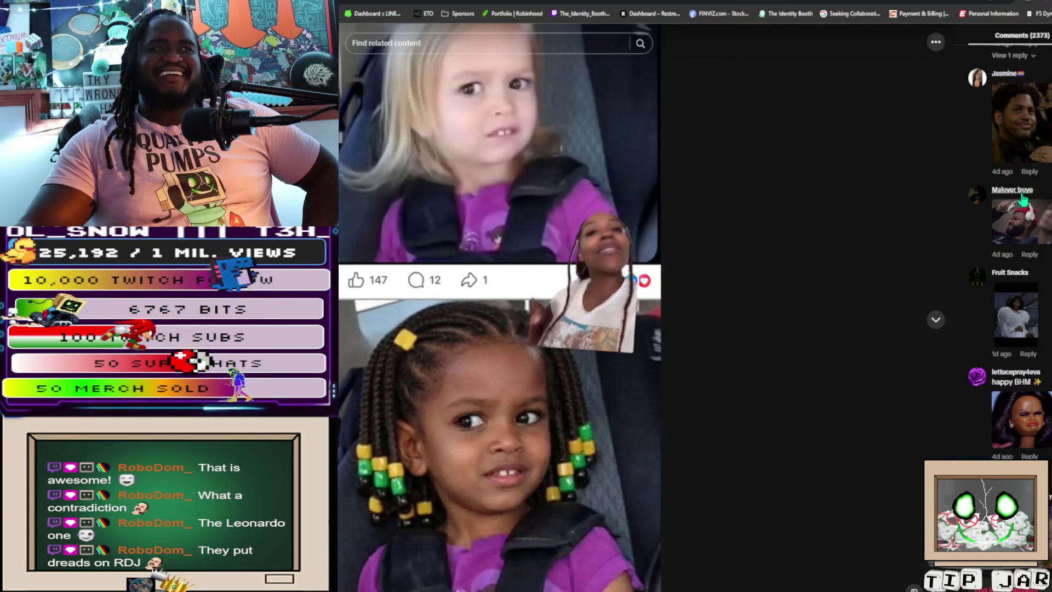
{"action": "scroll", "coordinate": [1028, 266], "scroll_direction": "down", "scroll_amount": 4}
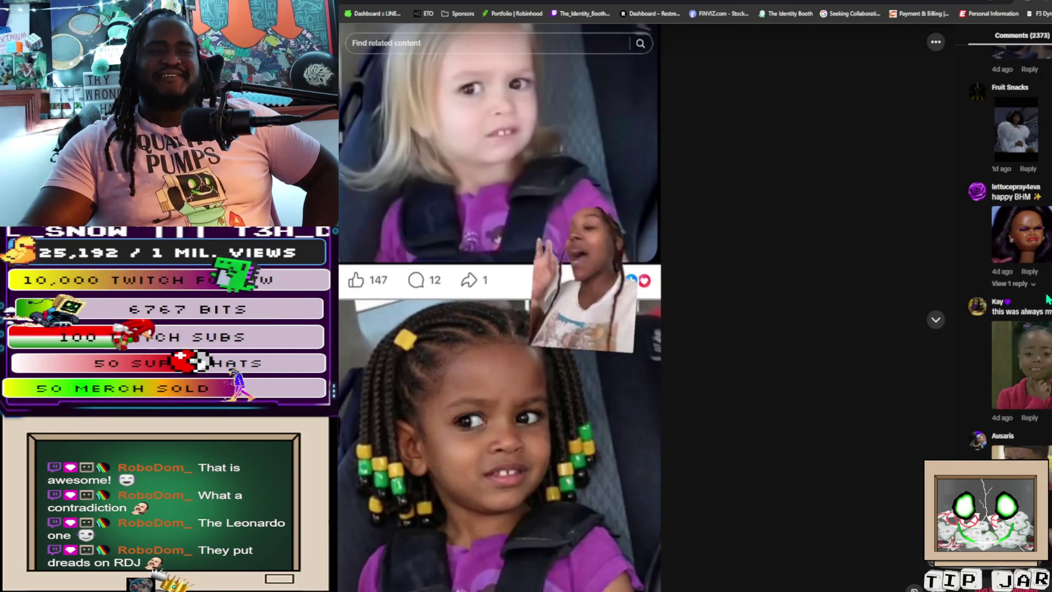
{"action": "scroll", "coordinate": [1047, 299], "scroll_direction": "down", "scroll_amount": 1}
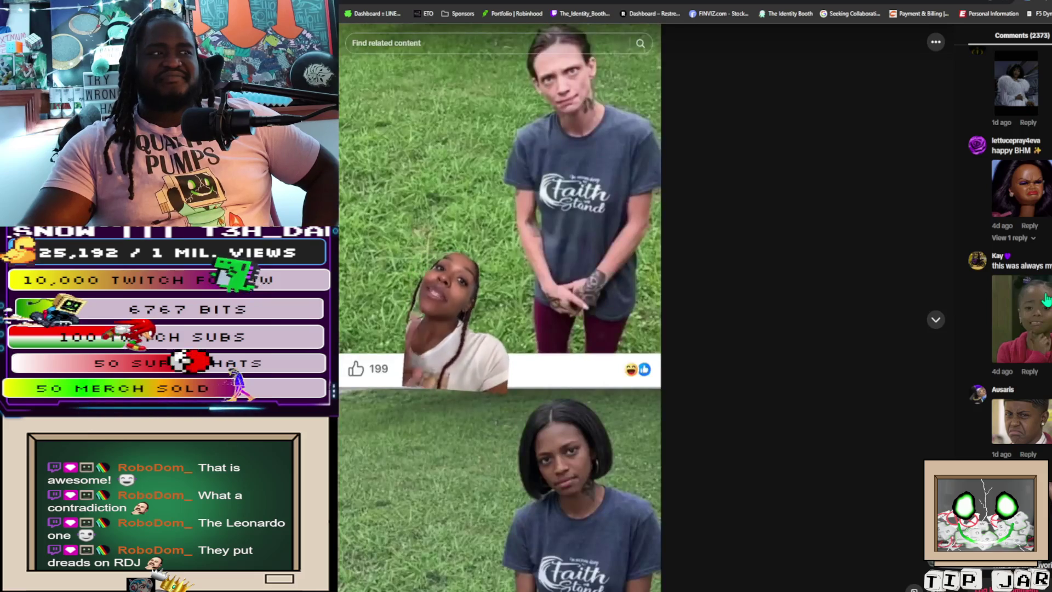
Scroll further through the comments and enlarge the purple-sweater man's comment photo
{"action": "scroll", "coordinate": [1046, 300], "scroll_direction": "down", "scroll_amount": 5}
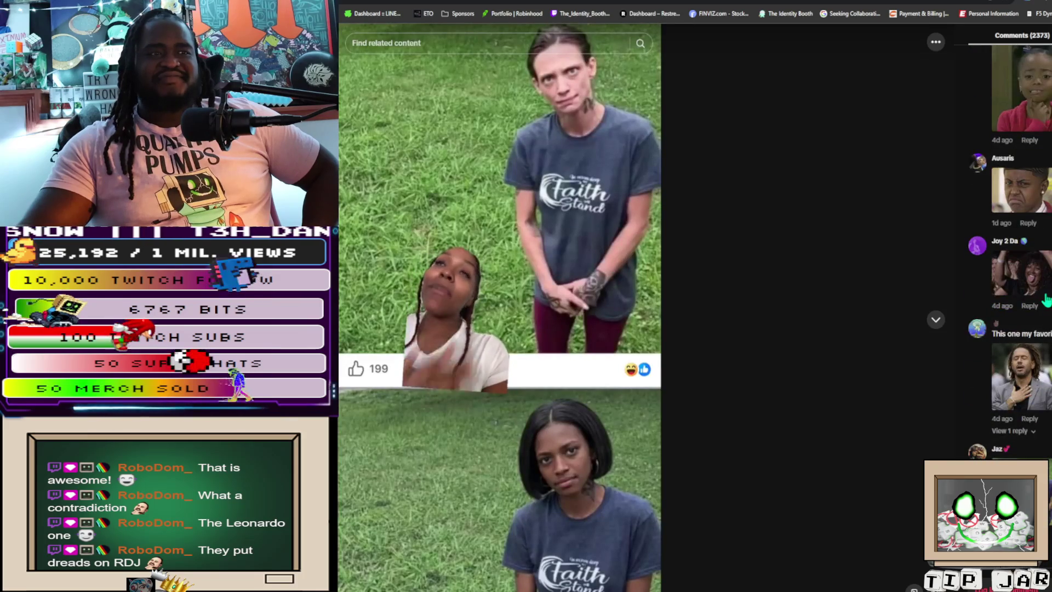
{"action": "scroll", "coordinate": [1046, 301], "scroll_direction": "down", "scroll_amount": 10}
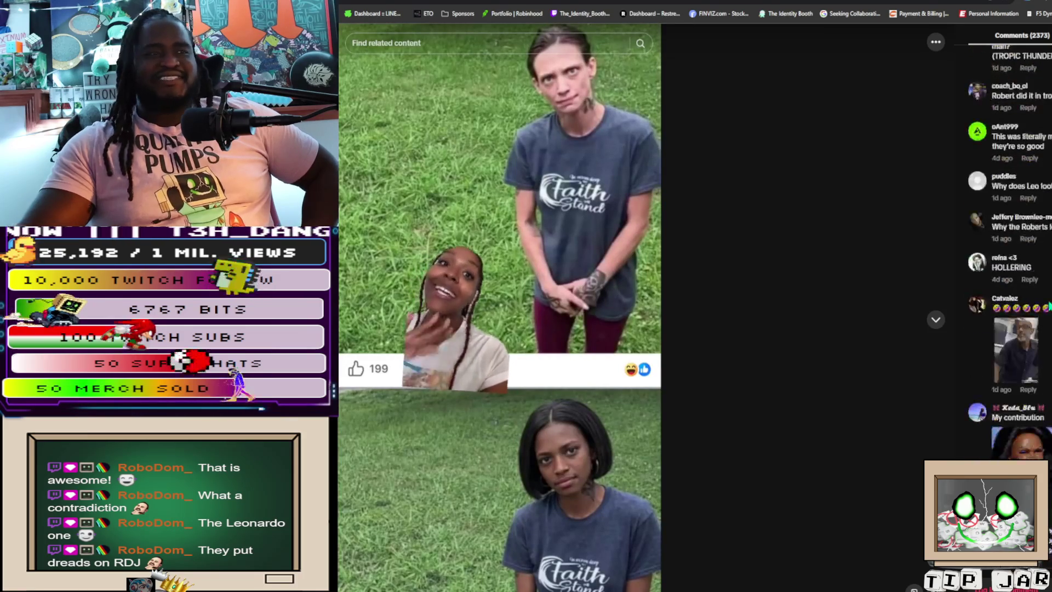
{"action": "scroll", "coordinate": [1048, 304], "scroll_direction": "down", "scroll_amount": 5}
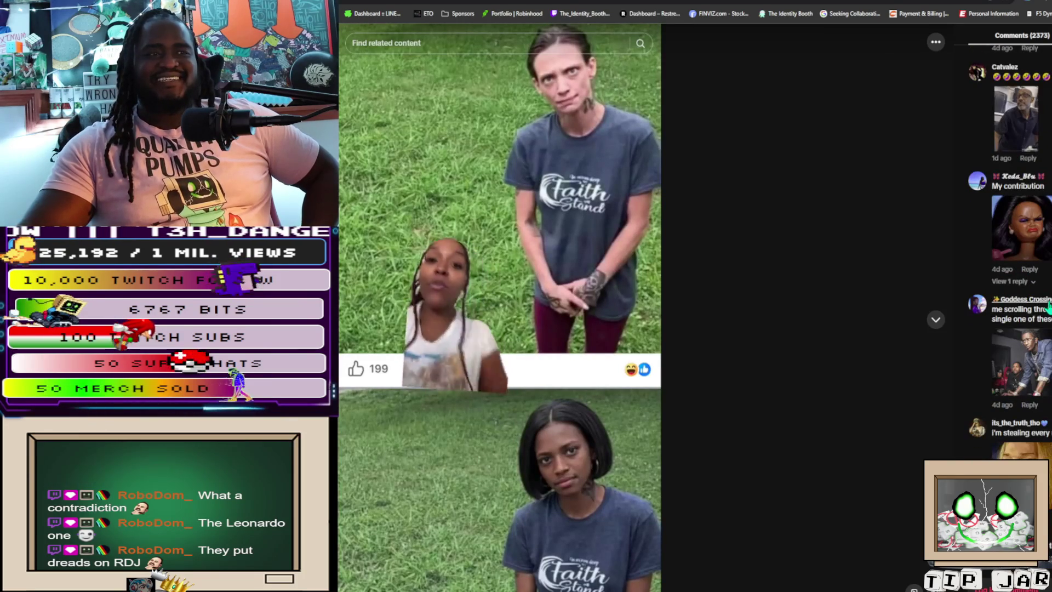
{"action": "scroll", "coordinate": [1048, 307], "scroll_direction": "down", "scroll_amount": 2}
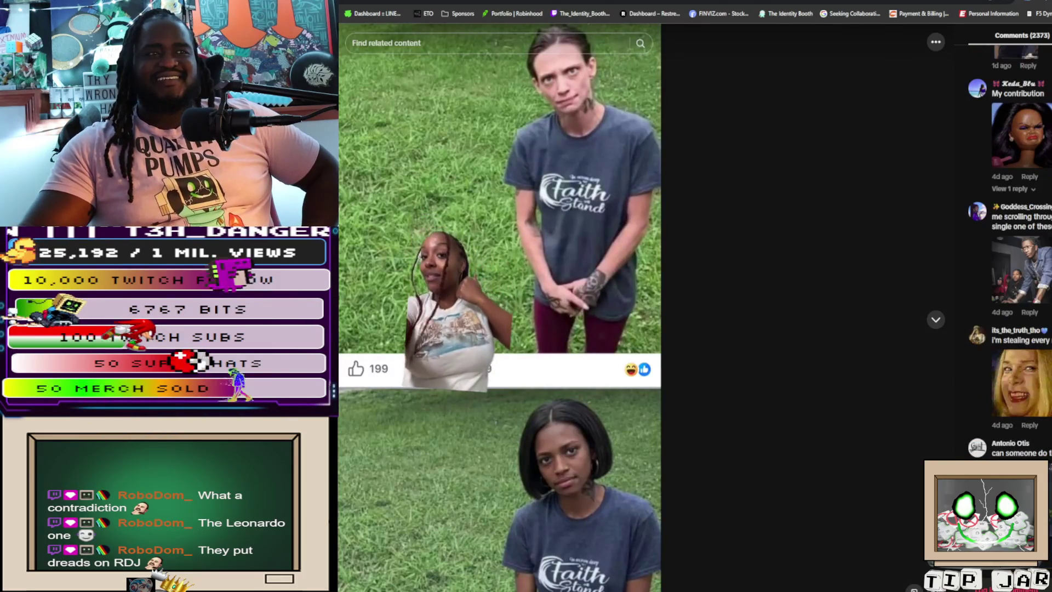
{"action": "scroll", "coordinate": [1021, 252], "scroll_direction": "down", "scroll_amount": 1}
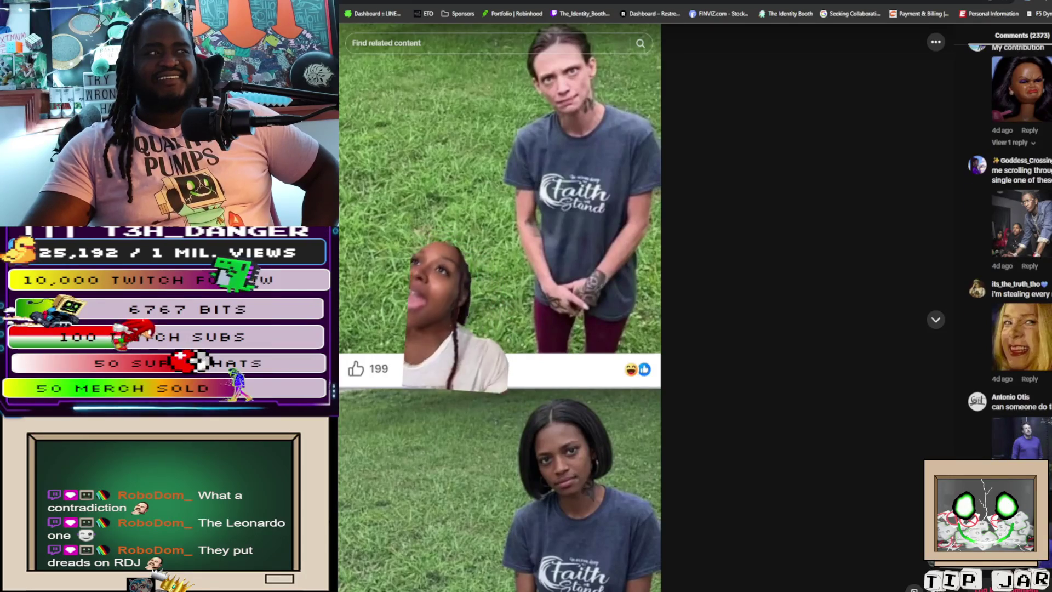
{"action": "scroll", "coordinate": [1022, 252], "scroll_direction": "down", "scroll_amount": 4}
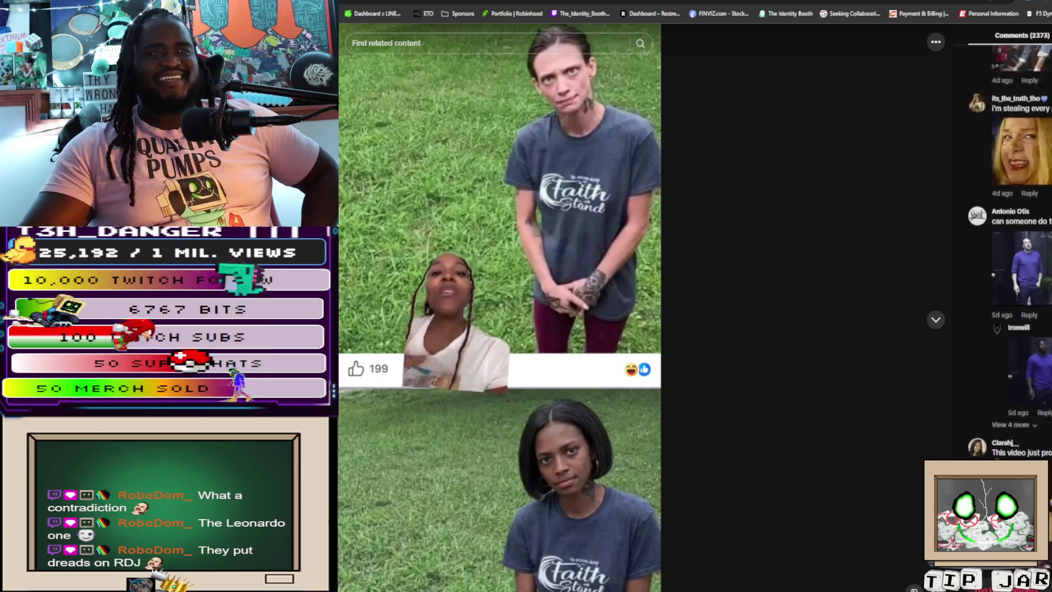
{"action": "scroll", "coordinate": [1019, 247], "scroll_direction": "down", "scroll_amount": 1}
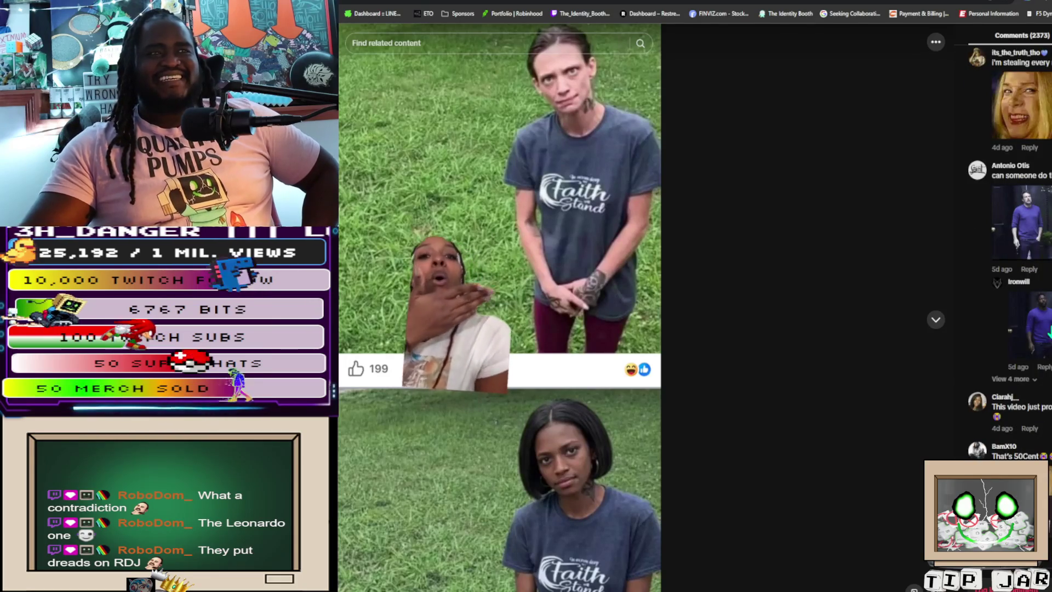
{"action": "left_click", "coordinate": [1030, 326]}
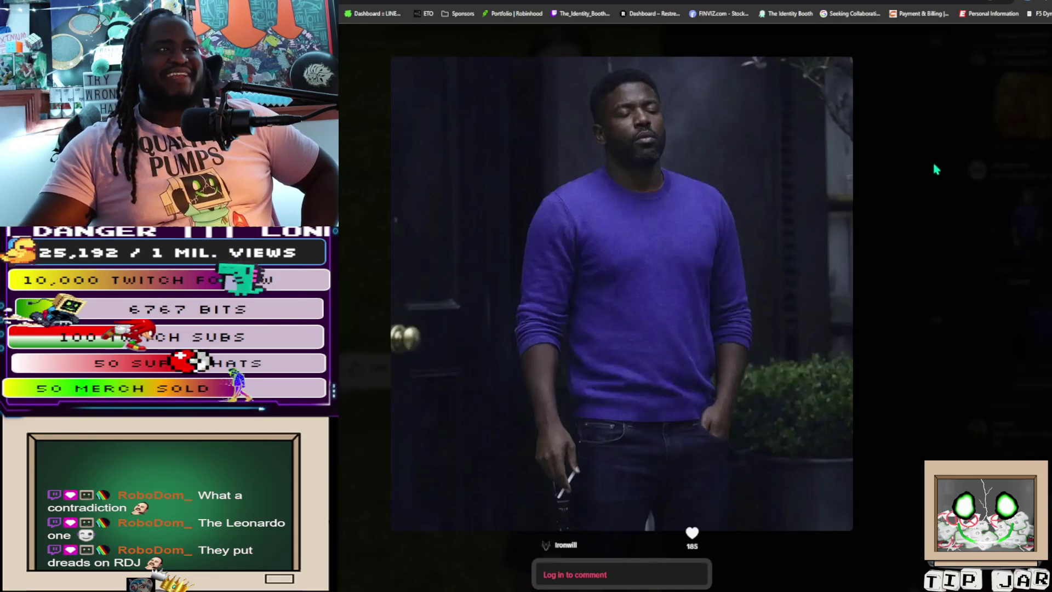
{"action": "left_click", "coordinate": [1032, 225]}
{"action": "scroll", "coordinate": [1019, 247], "scroll_direction": "down", "scroll_amount": 10}
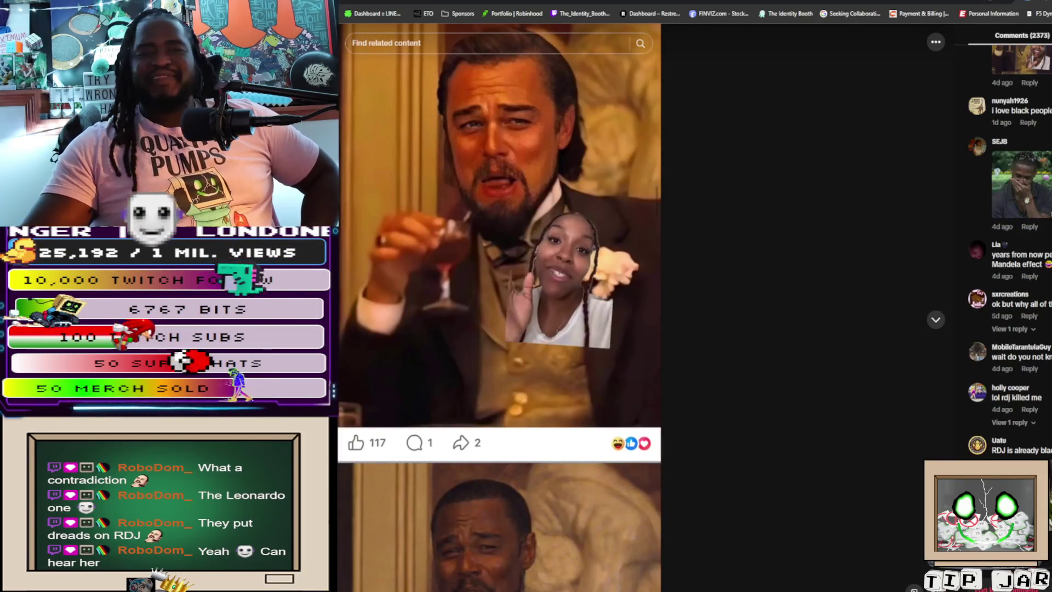
{"action": "scroll", "coordinate": [1019, 247], "scroll_direction": "down", "scroll_amount": 10}
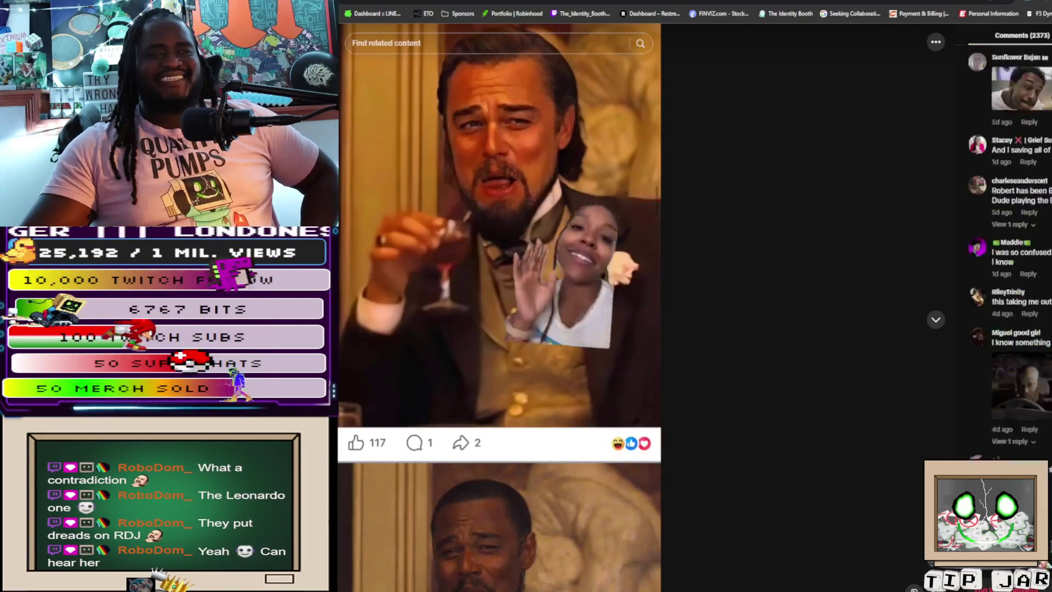
{"action": "scroll", "coordinate": [1019, 246], "scroll_direction": "down", "scroll_amount": 1}
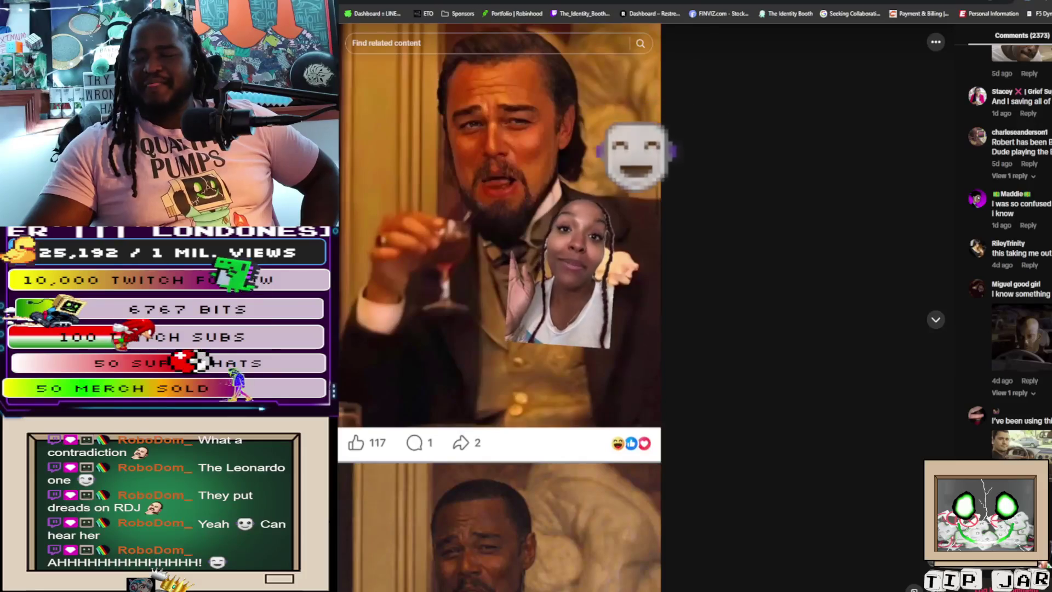
{"action": "scroll", "coordinate": [1049, 475], "scroll_direction": "down", "scroll_amount": 2}
{"action": "scroll", "coordinate": [1049, 475], "scroll_direction": "down", "scroll_amount": 3}
{"action": "scroll", "coordinate": [1019, 247], "scroll_direction": "down", "scroll_amount": 4}
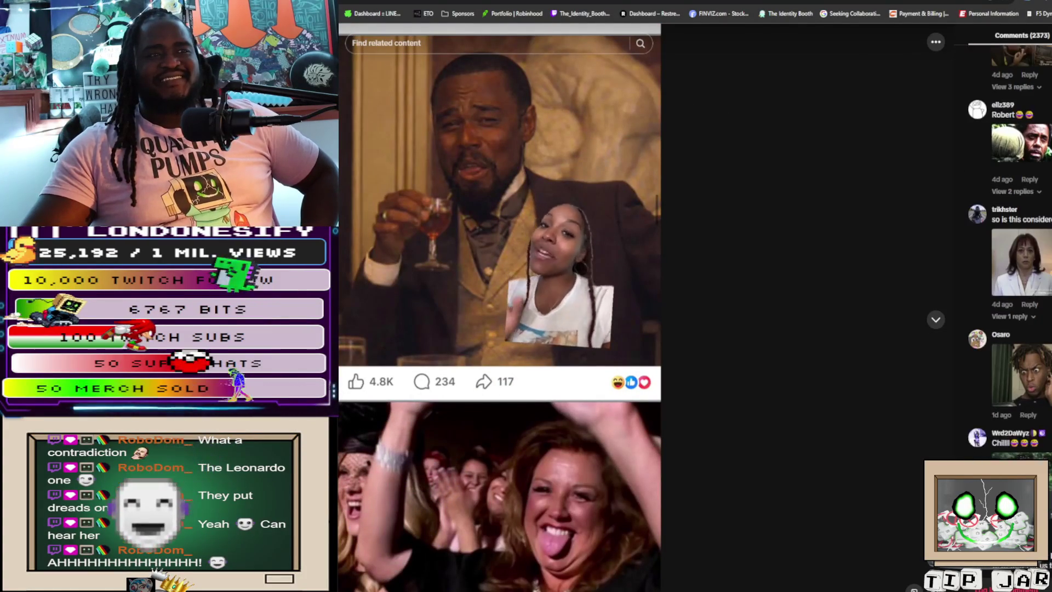
{"action": "scroll", "coordinate": [1019, 247], "scroll_direction": "down", "scroll_amount": 8}
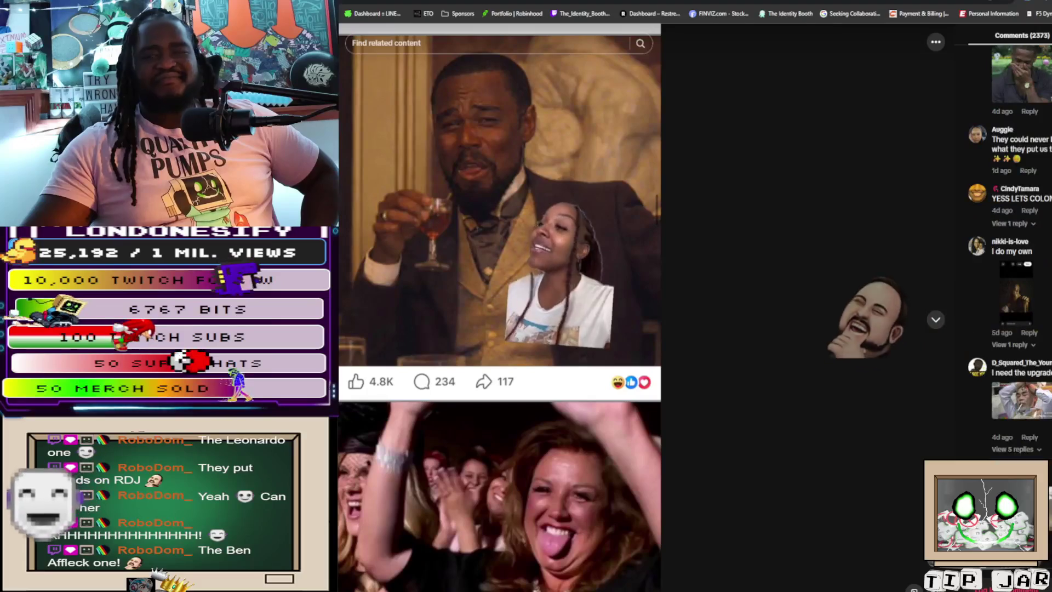
{"action": "scroll", "coordinate": [499, 307], "scroll_direction": "down", "scroll_amount": 5}
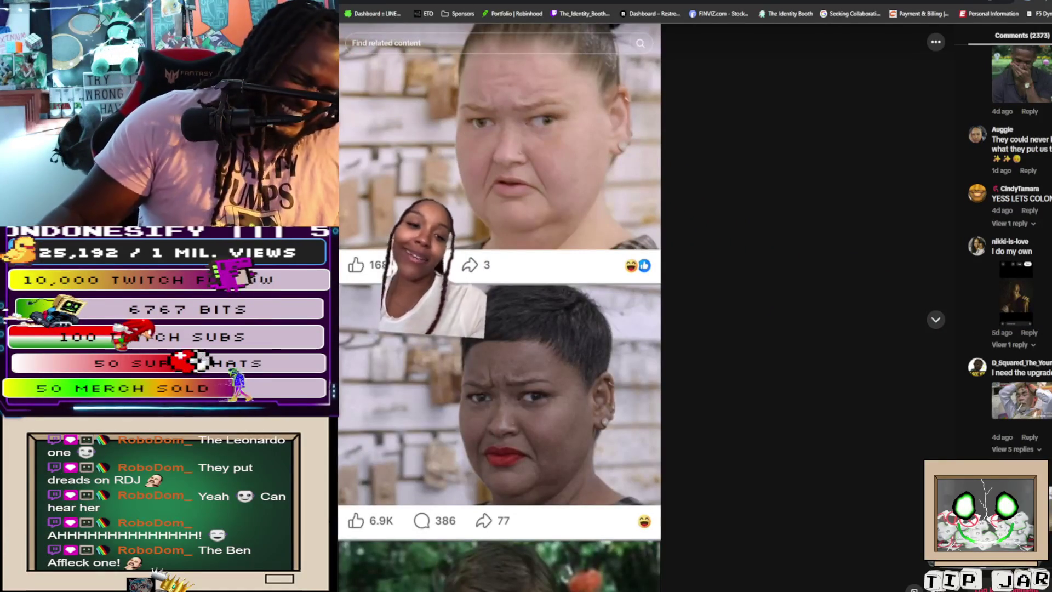
{"action": "scroll", "coordinate": [591, 103], "scroll_direction": "down", "scroll_amount": 8}
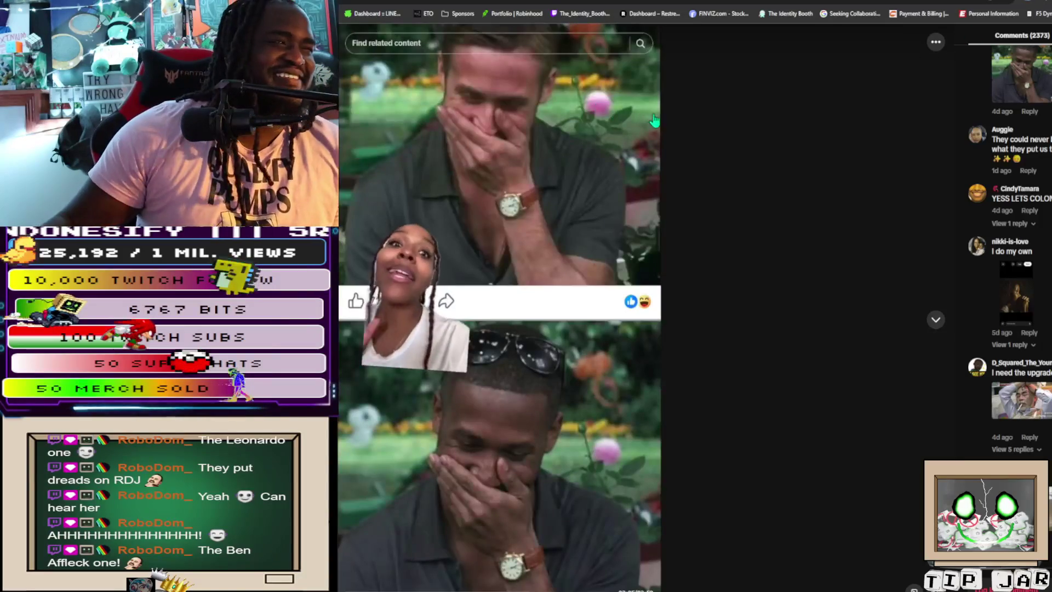
{"action": "scroll", "coordinate": [1011, 247], "scroll_direction": "down", "scroll_amount": 6}
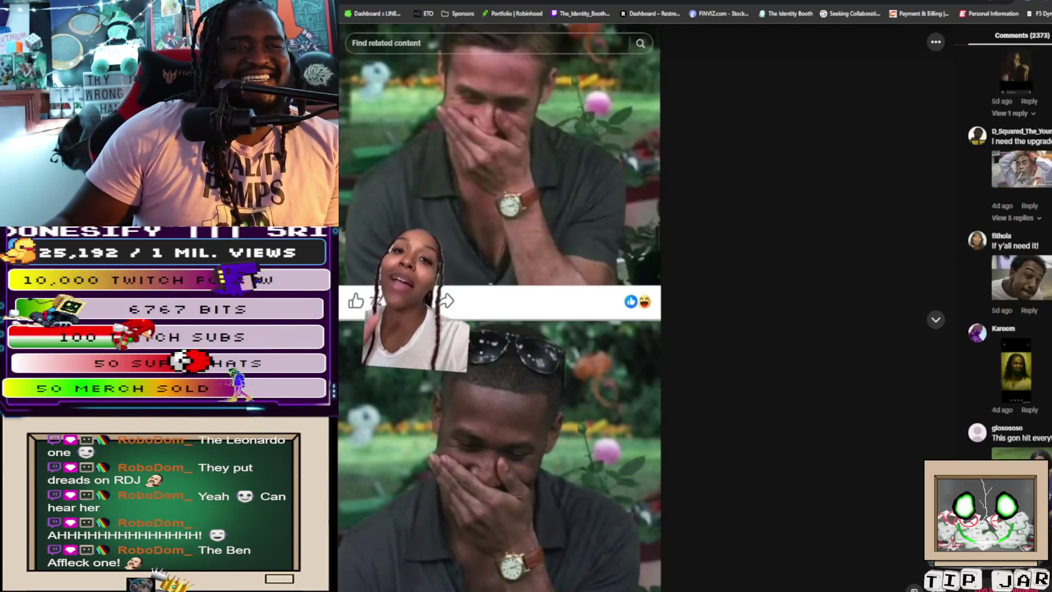
{"action": "scroll", "coordinate": [1011, 247], "scroll_direction": "down", "scroll_amount": 2}
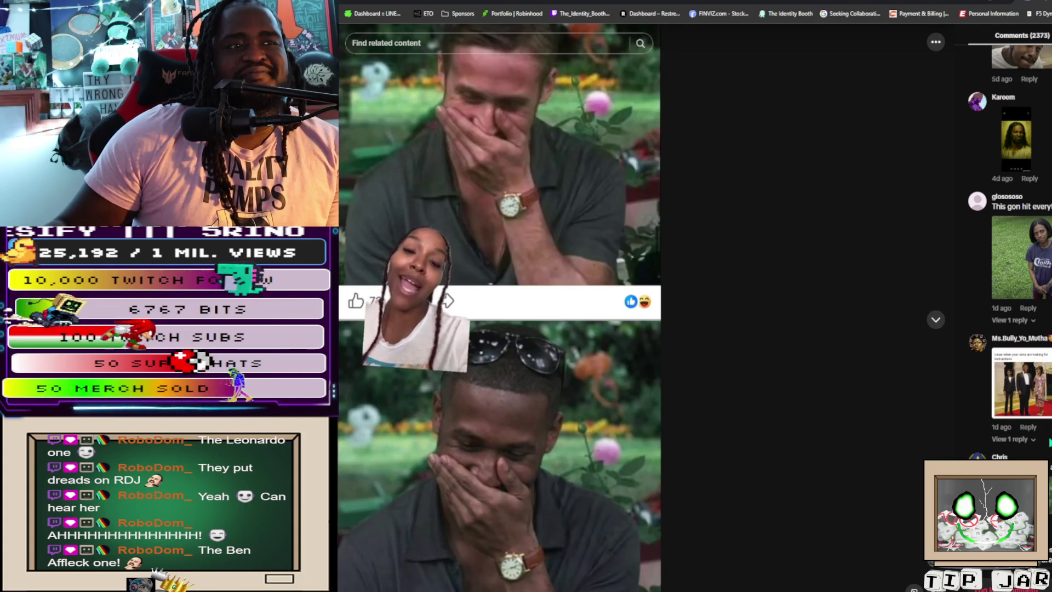
{"action": "scroll", "coordinate": [1011, 247], "scroll_direction": "down", "scroll_amount": 7}
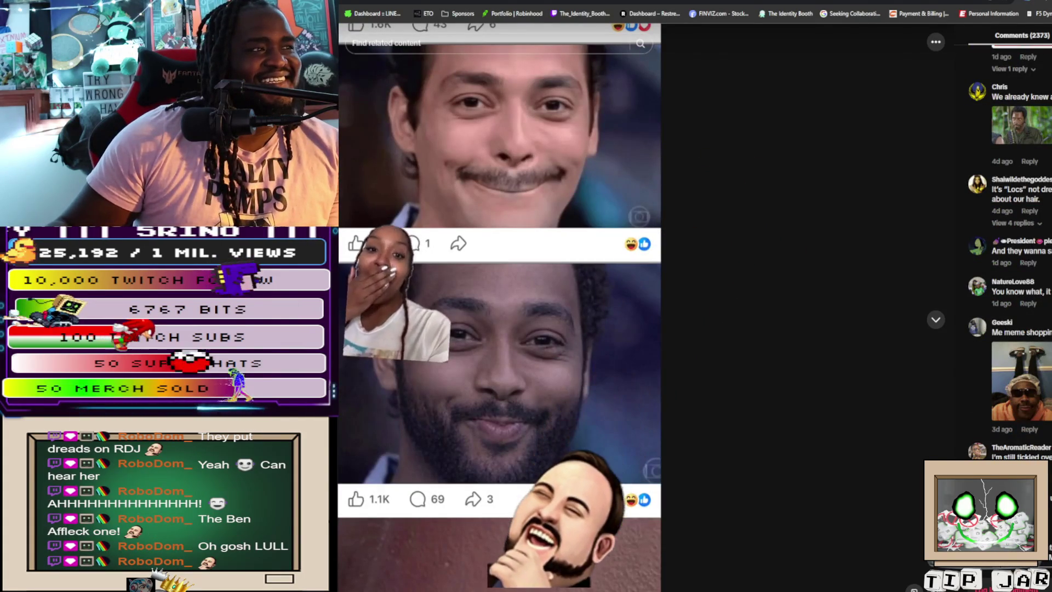
{"action": "scroll", "coordinate": [1011, 247], "scroll_direction": "down", "scroll_amount": 2}
{"action": "scroll", "coordinate": [1010, 246], "scroll_direction": "down", "scroll_amount": 6}
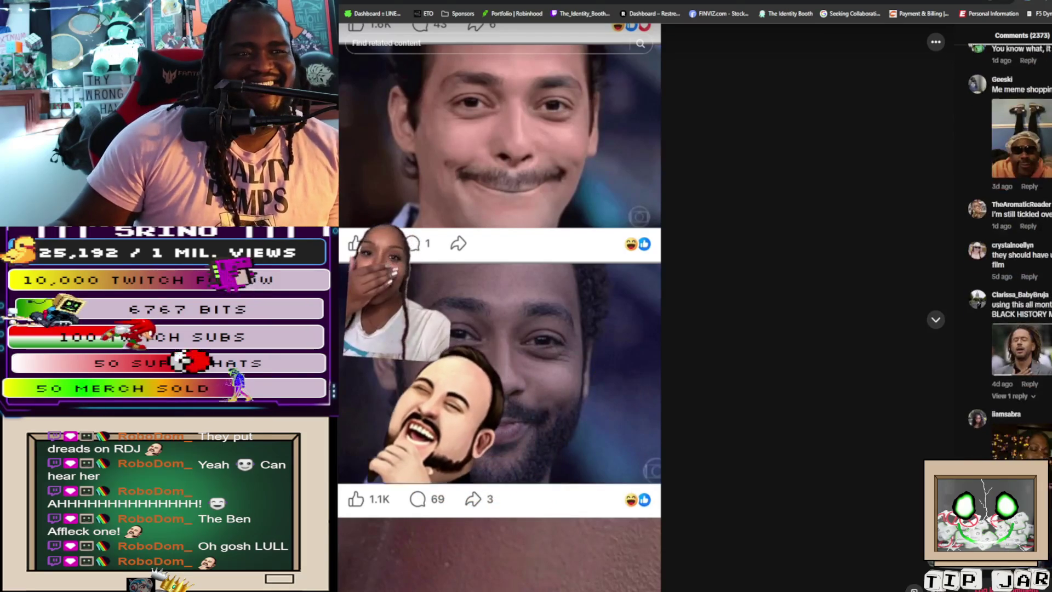
{"action": "scroll", "coordinate": [1011, 247], "scroll_direction": "down", "scroll_amount": 4}
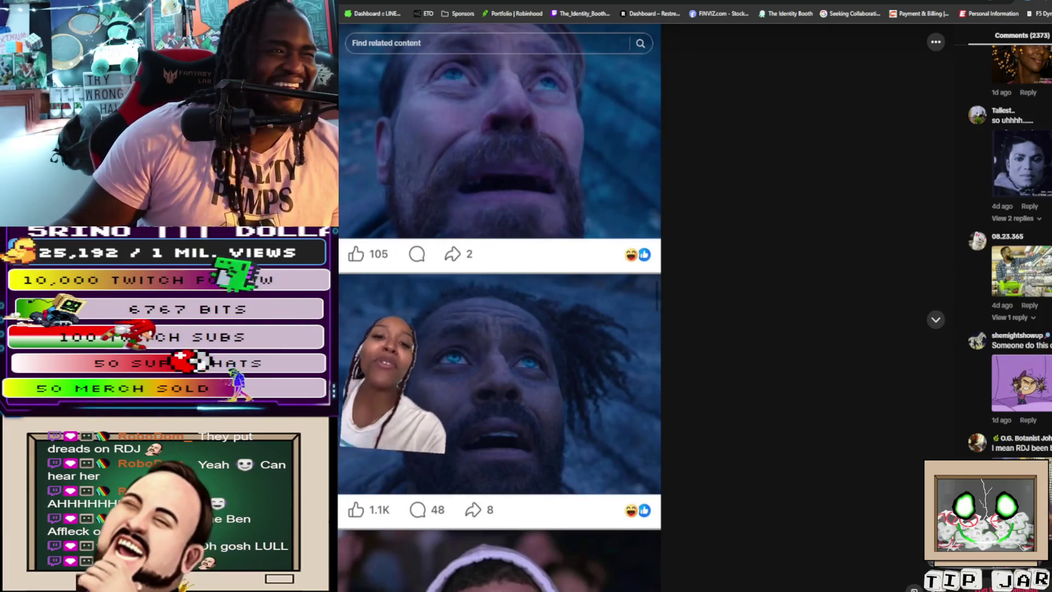
{"action": "scroll", "coordinate": [1011, 246], "scroll_direction": "down", "scroll_amount": 1}
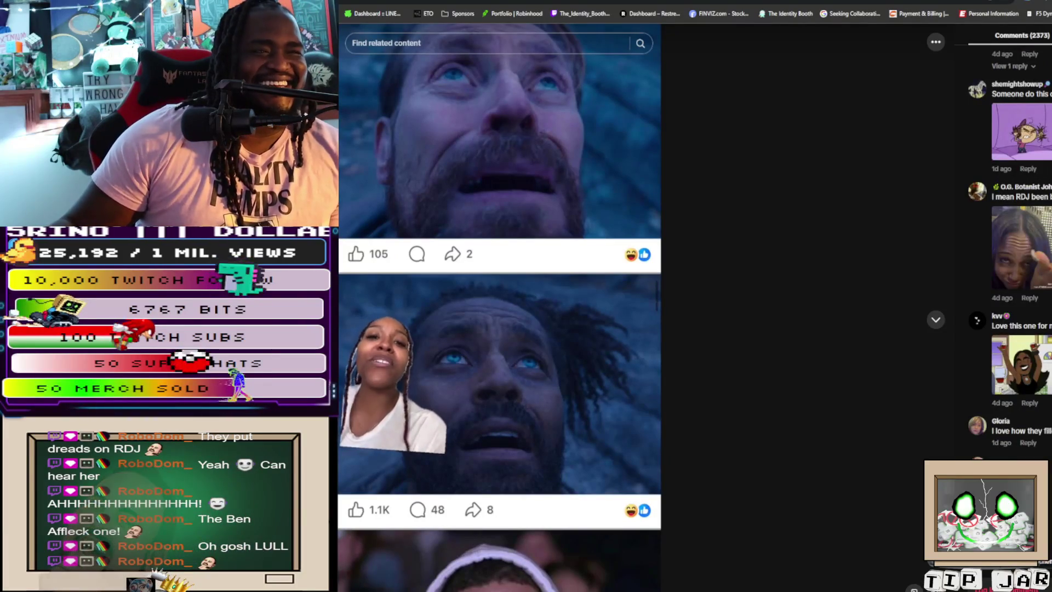
{"action": "scroll", "coordinate": [1011, 246], "scroll_direction": "down", "scroll_amount": 5}
{"action": "scroll", "coordinate": [1010, 246], "scroll_direction": "down", "scroll_amount": 3}
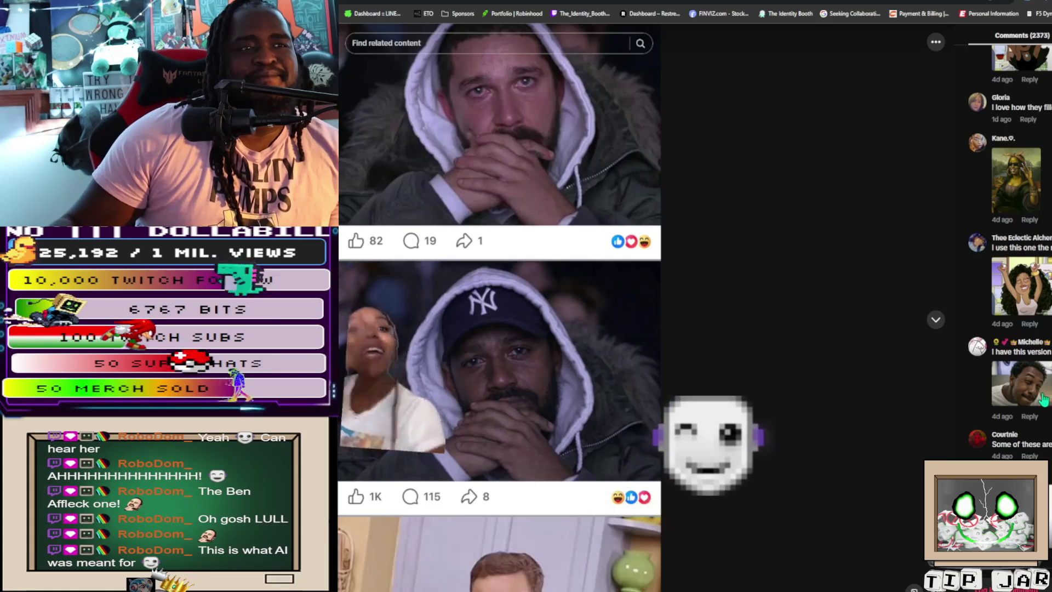
View a comment image and the man-holding-his-forehead photo full-size, closing each
{"action": "left_click", "coordinate": [1020, 385]}
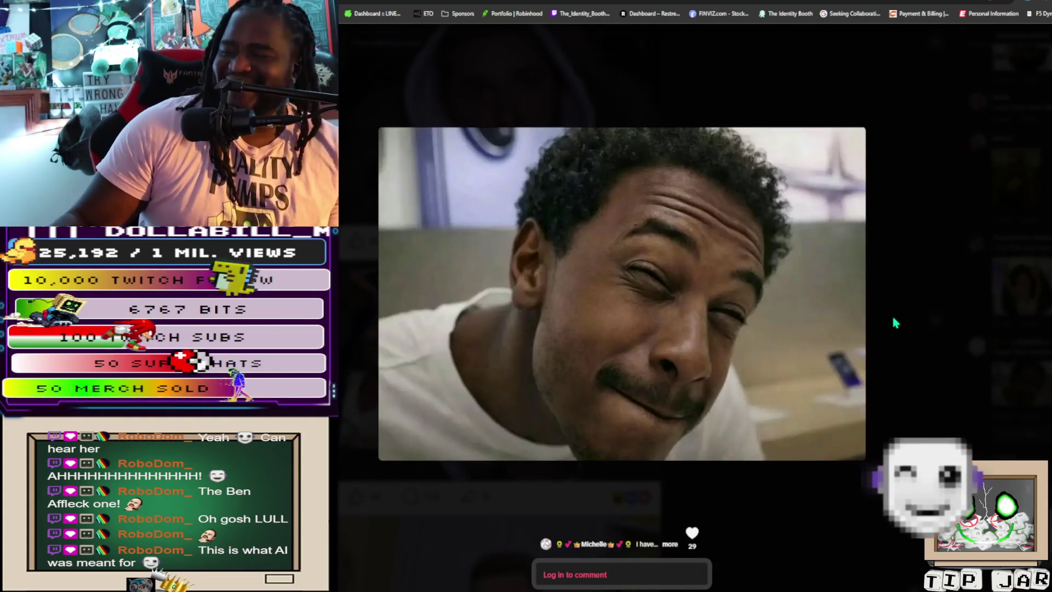
{"action": "left_click", "coordinate": [886, 326]}
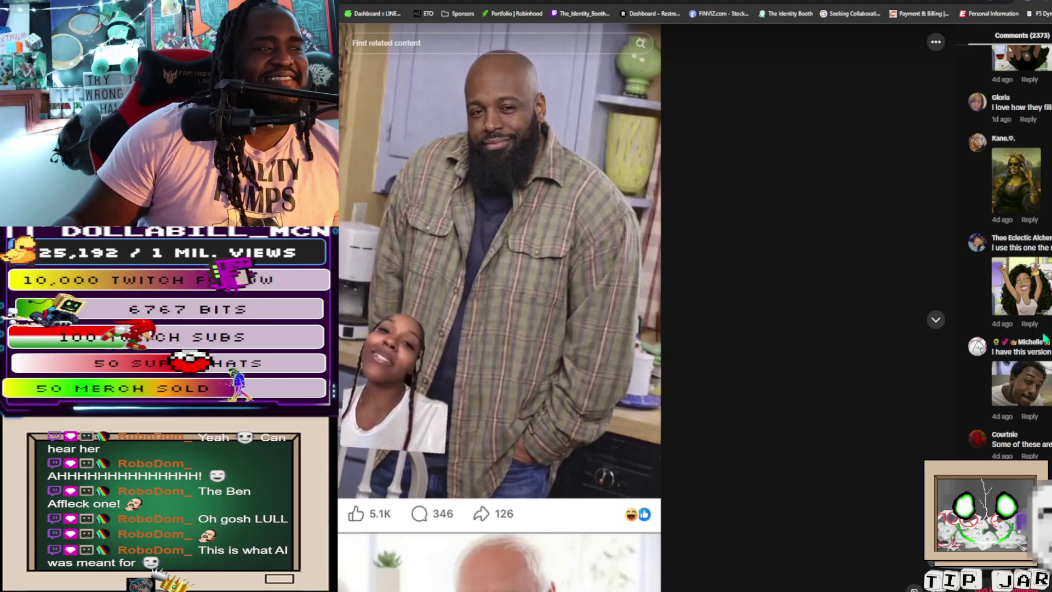
{"action": "scroll", "coordinate": [1041, 339], "scroll_direction": "down", "scroll_amount": 3}
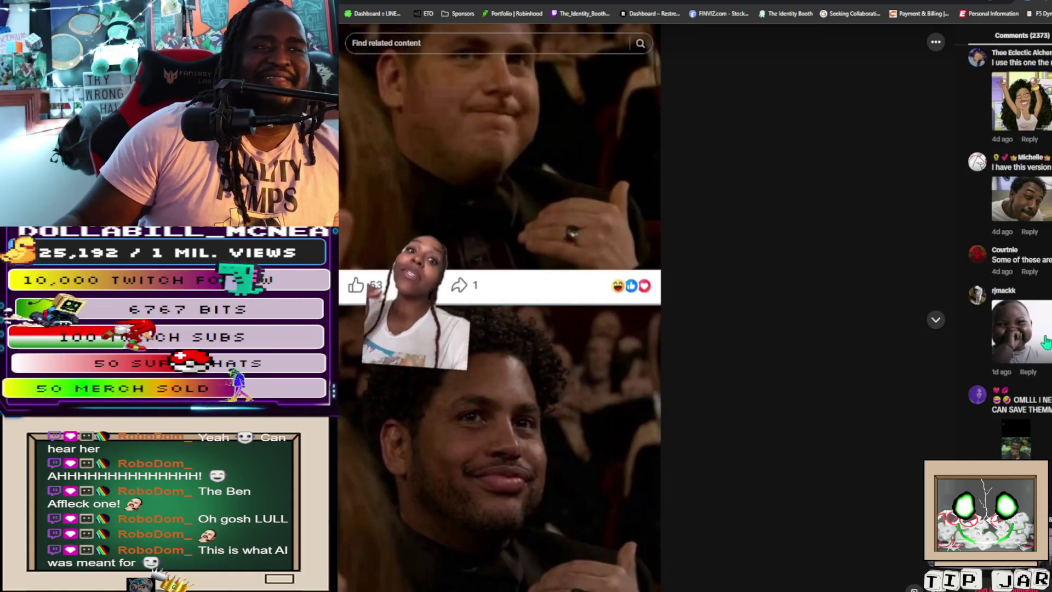
{"action": "scroll", "coordinate": [1045, 342], "scroll_direction": "down", "scroll_amount": 5}
{"action": "scroll", "coordinate": [1019, 247], "scroll_direction": "down", "scroll_amount": 5}
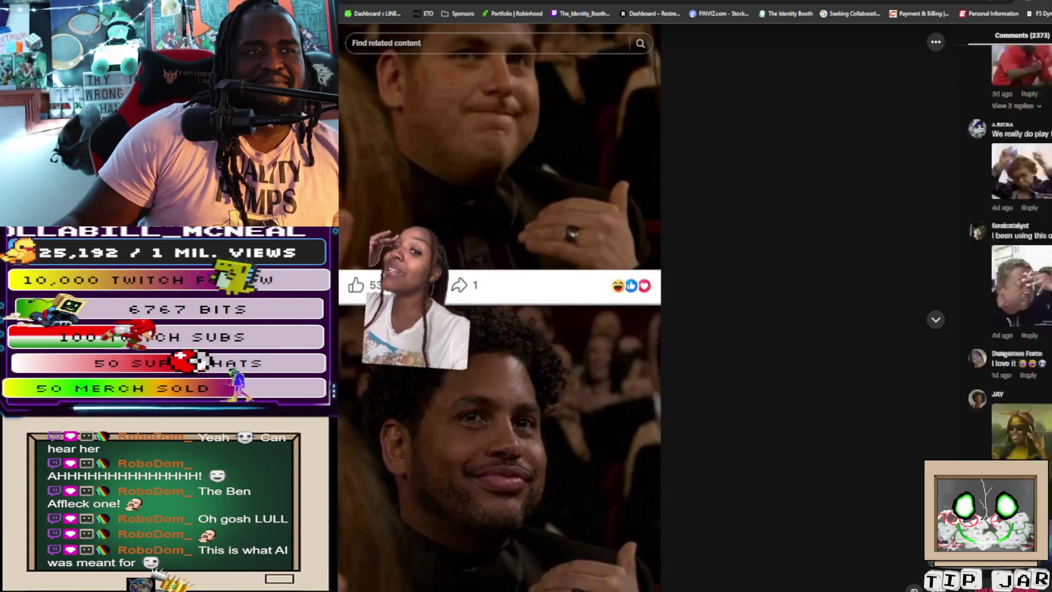
{"action": "left_click", "coordinate": [1015, 263]}
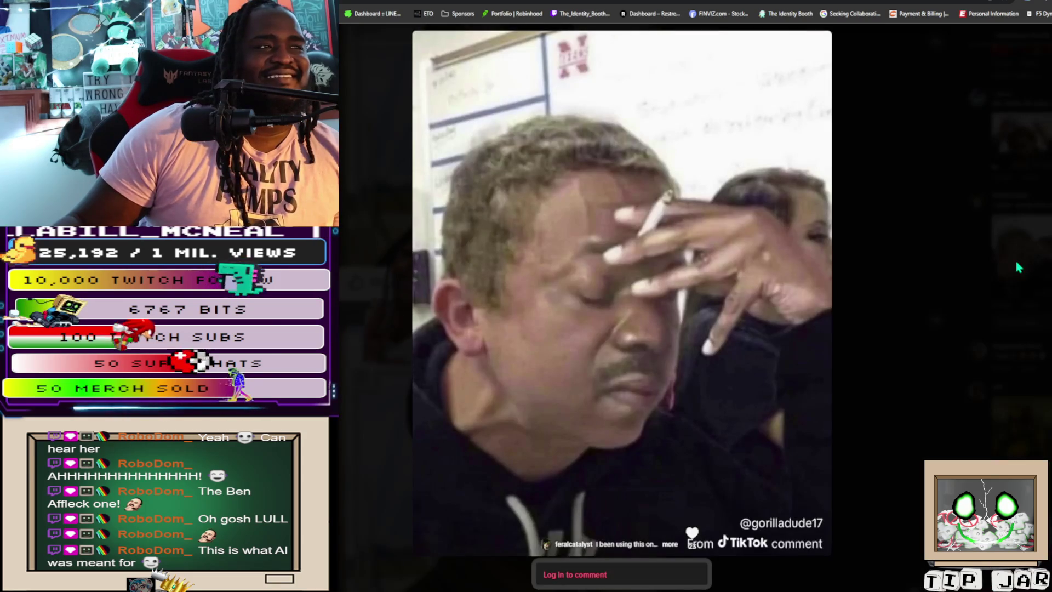
{"action": "left_click", "coordinate": [908, 262]}
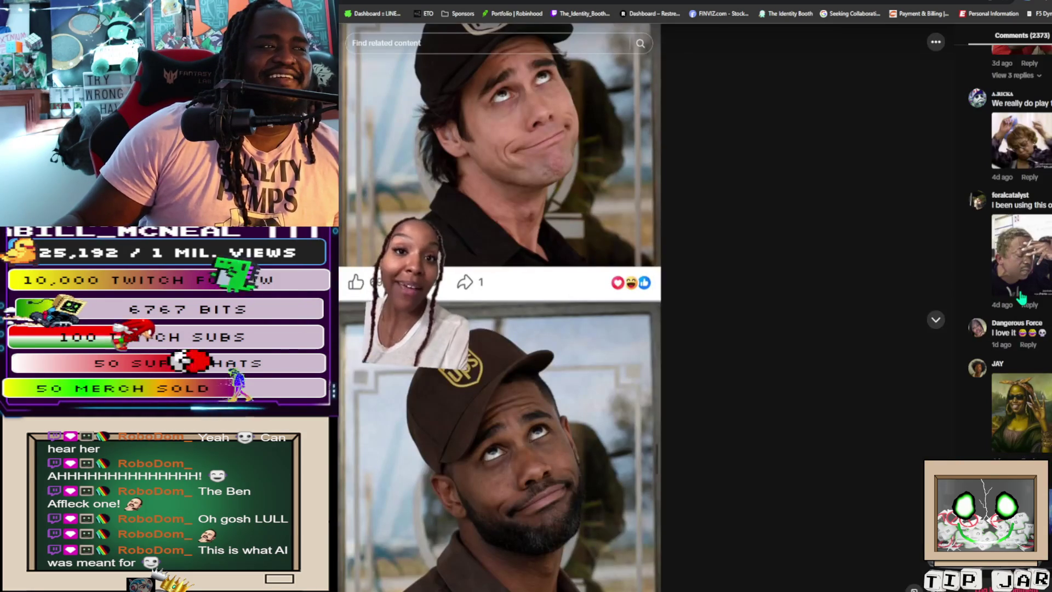
Pause the post's meme video, then enlarge the purple-tinted comment image
{"action": "left_click", "coordinate": [525, 331]}
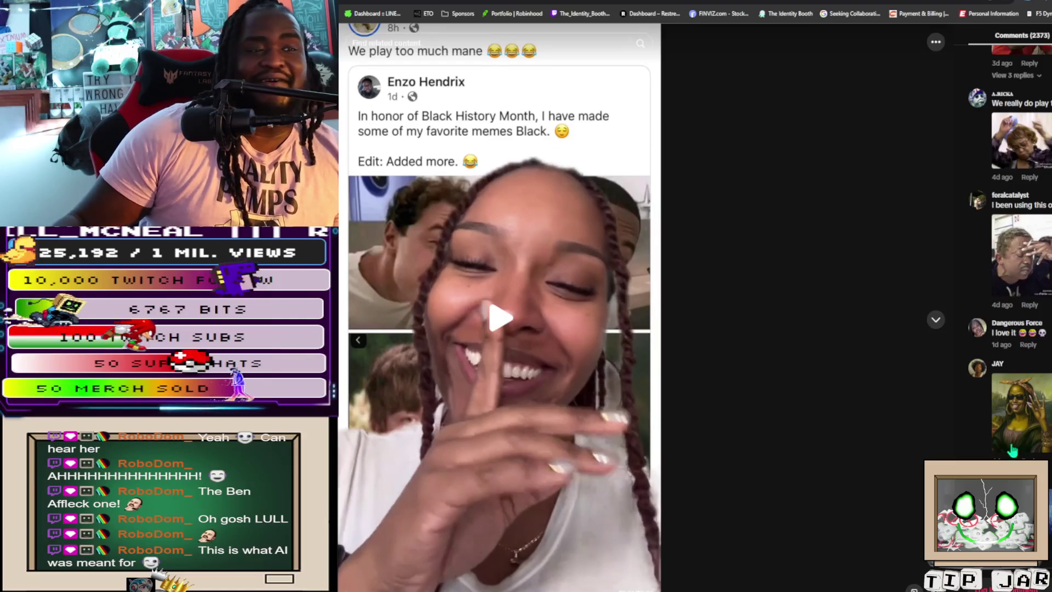
{"action": "scroll", "coordinate": [1012, 450], "scroll_direction": "down", "scroll_amount": 5}
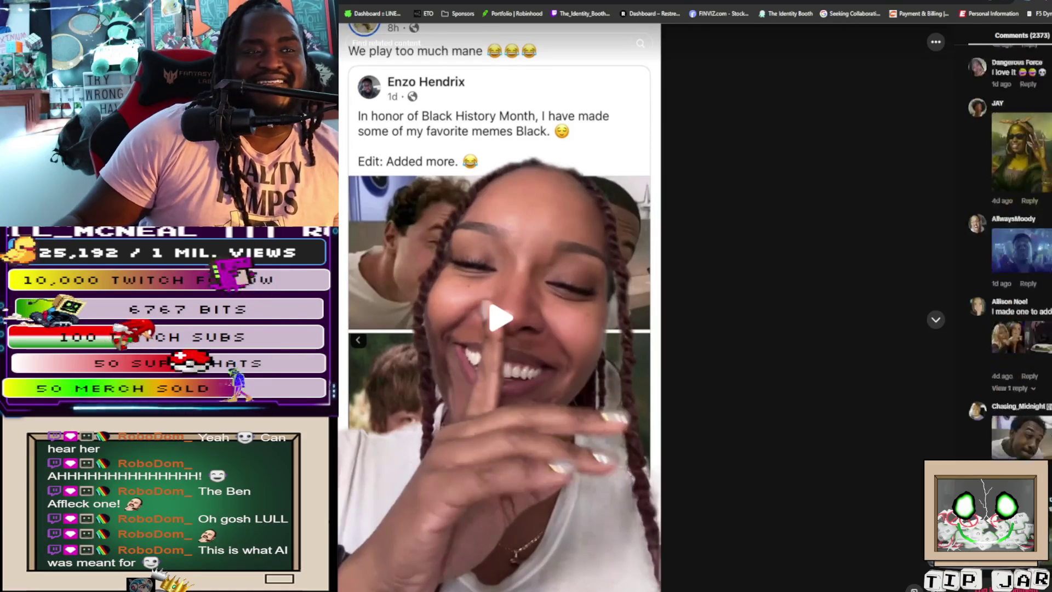
{"action": "scroll", "coordinate": [1012, 296], "scroll_direction": "down", "scroll_amount": 8}
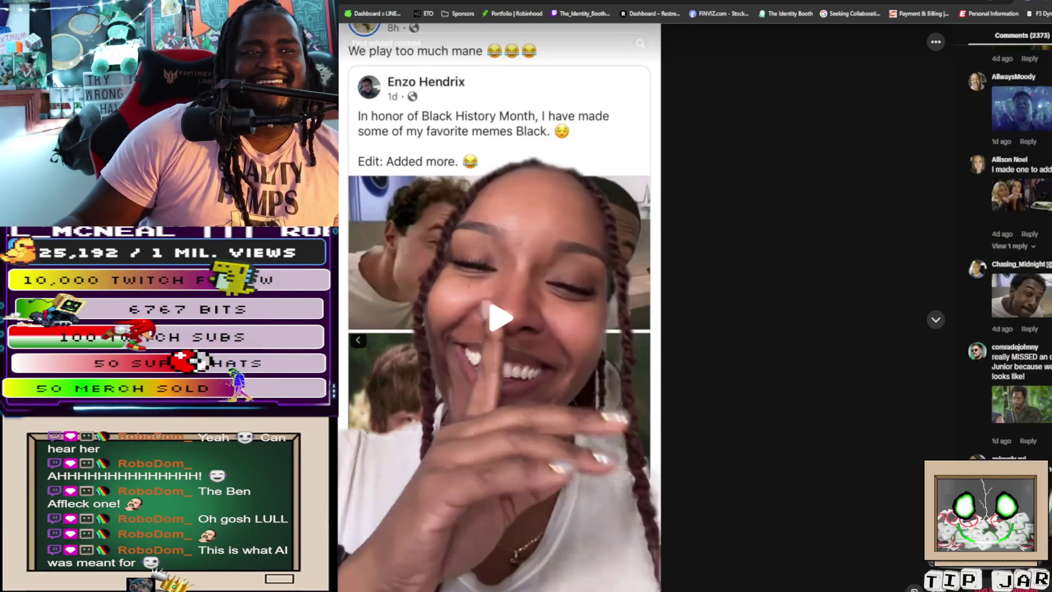
{"action": "scroll", "coordinate": [1012, 295], "scroll_direction": "down", "scroll_amount": 6}
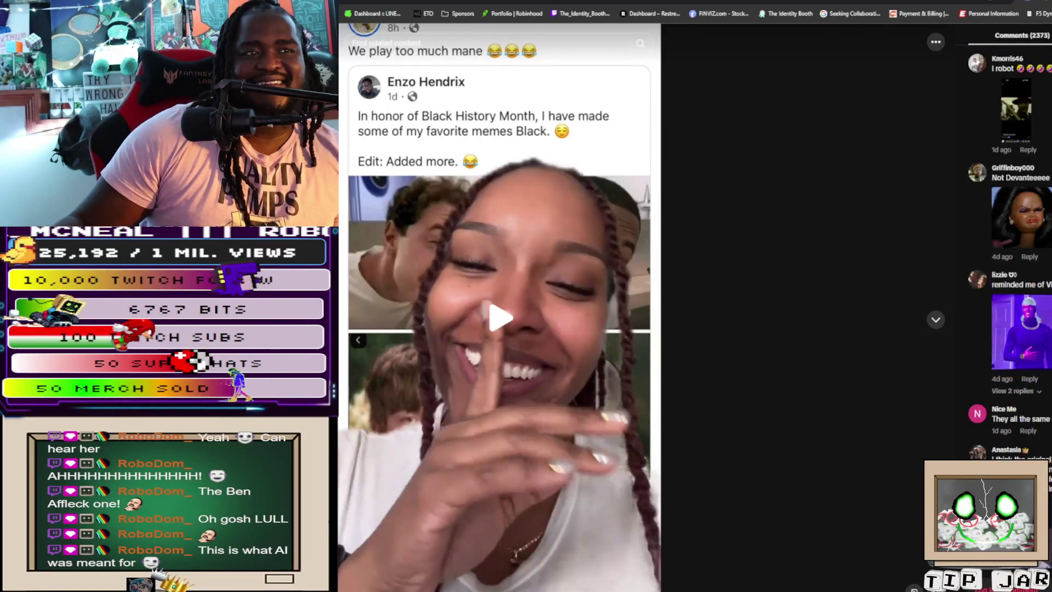
{"action": "left_click", "coordinate": [1031, 322]}
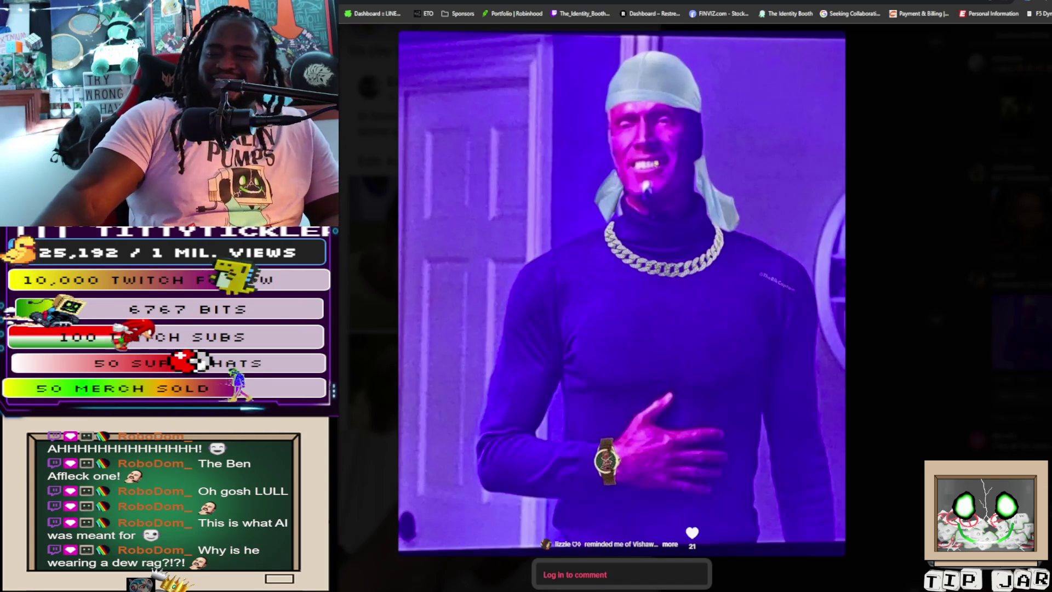
{"action": "key", "text": "Escape"}
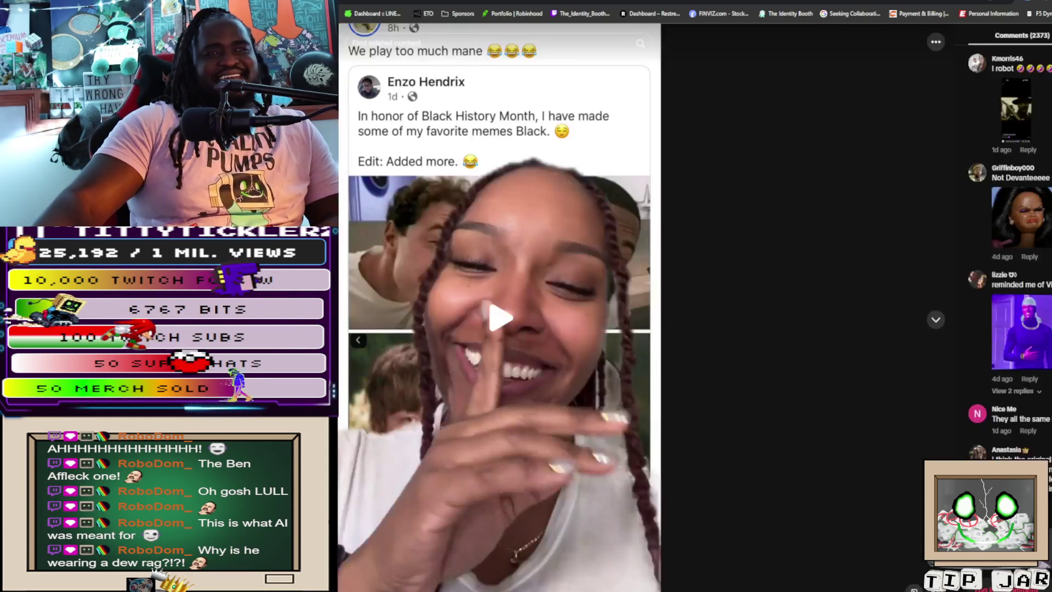
{"action": "scroll", "coordinate": [1008, 247], "scroll_direction": "down", "scroll_amount": 1}
{"action": "scroll", "coordinate": [1044, 416], "scroll_direction": "down", "scroll_amount": 6}
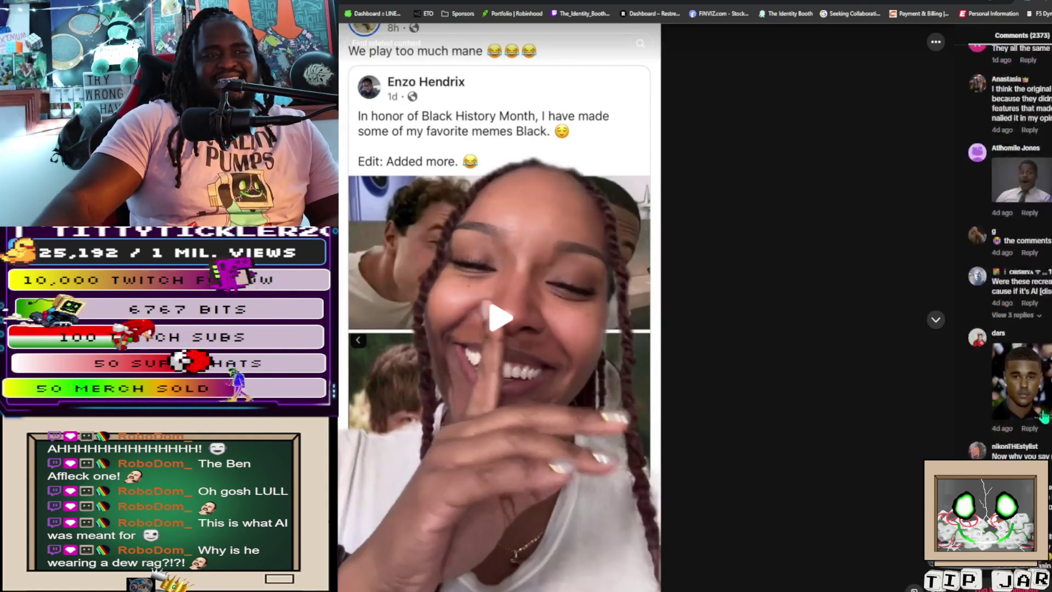
{"action": "scroll", "coordinate": [1045, 415], "scroll_direction": "down", "scroll_amount": 4}
{"action": "scroll", "coordinate": [1047, 415], "scroll_direction": "down", "scroll_amount": 6}
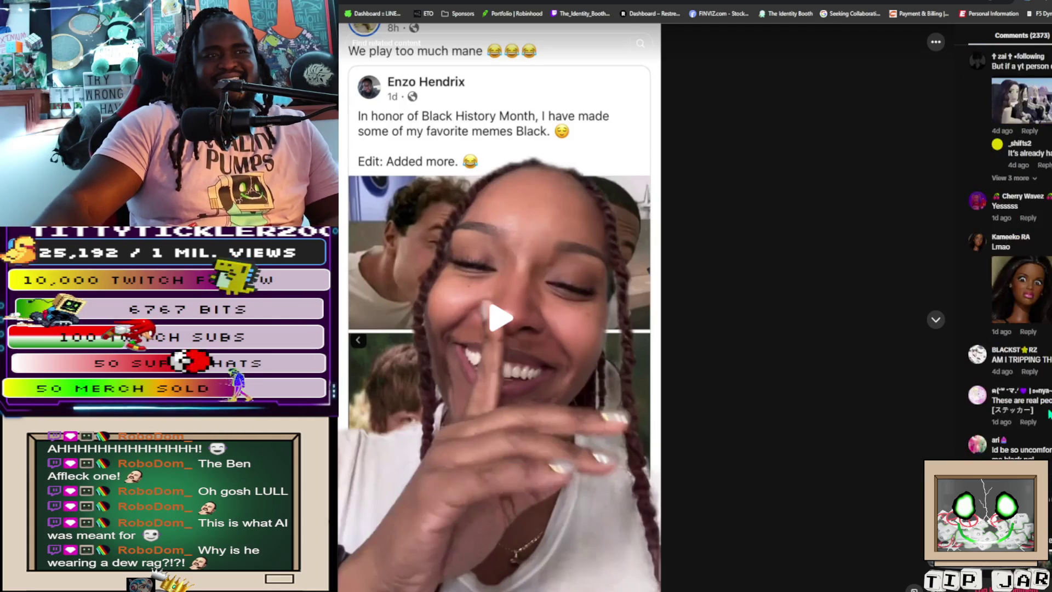
{"action": "scroll", "coordinate": [1049, 415], "scroll_direction": "down", "scroll_amount": 4}
{"action": "scroll", "coordinate": [1049, 415], "scroll_direction": "down", "scroll_amount": 4}
{"action": "scroll", "coordinate": [1048, 414], "scroll_direction": "down", "scroll_amount": 5}
{"action": "scroll", "coordinate": [1049, 415], "scroll_direction": "down", "scroll_amount": 4}
{"action": "scroll", "coordinate": [1049, 414], "scroll_direction": "down", "scroll_amount": 2}
{"action": "left_click", "coordinate": [1045, 412]}
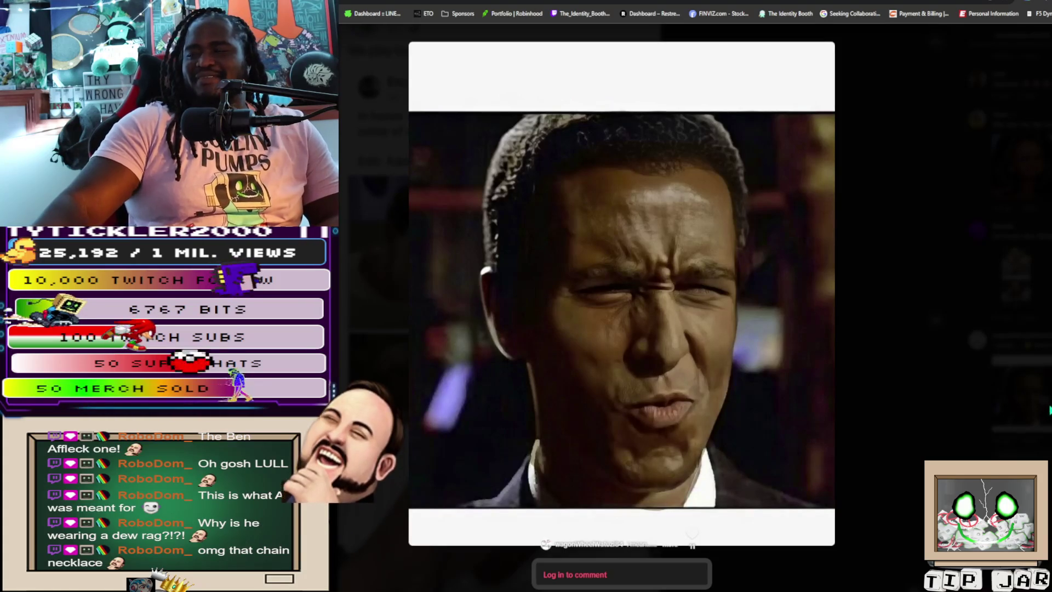
{"action": "left_click", "coordinate": [936, 306]}
{"action": "scroll", "coordinate": [1009, 246], "scroll_direction": "down", "scroll_amount": 10}
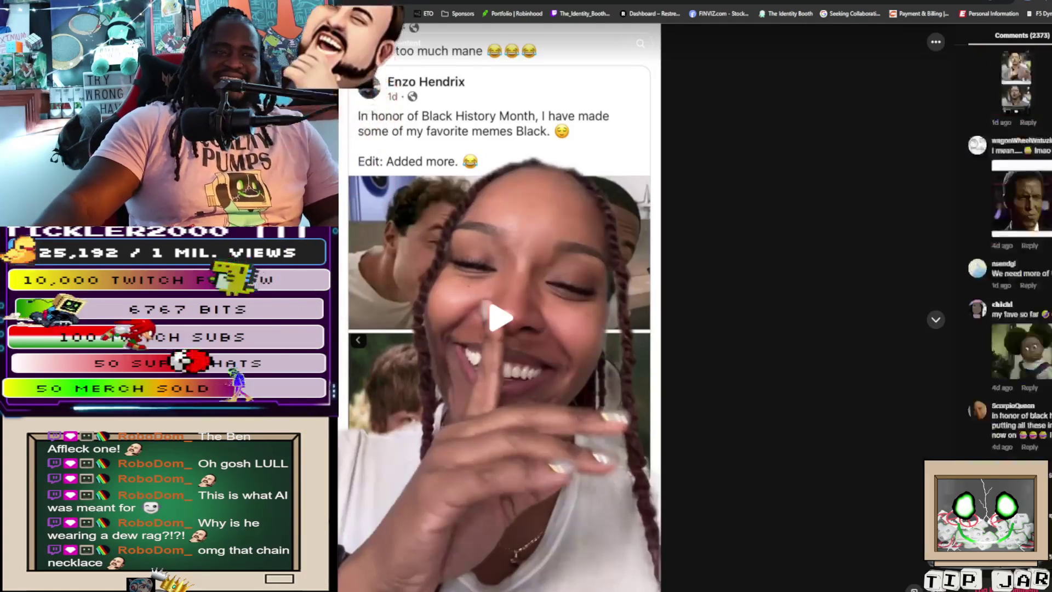
{"action": "scroll", "coordinate": [1008, 306], "scroll_direction": "down", "scroll_amount": 8}
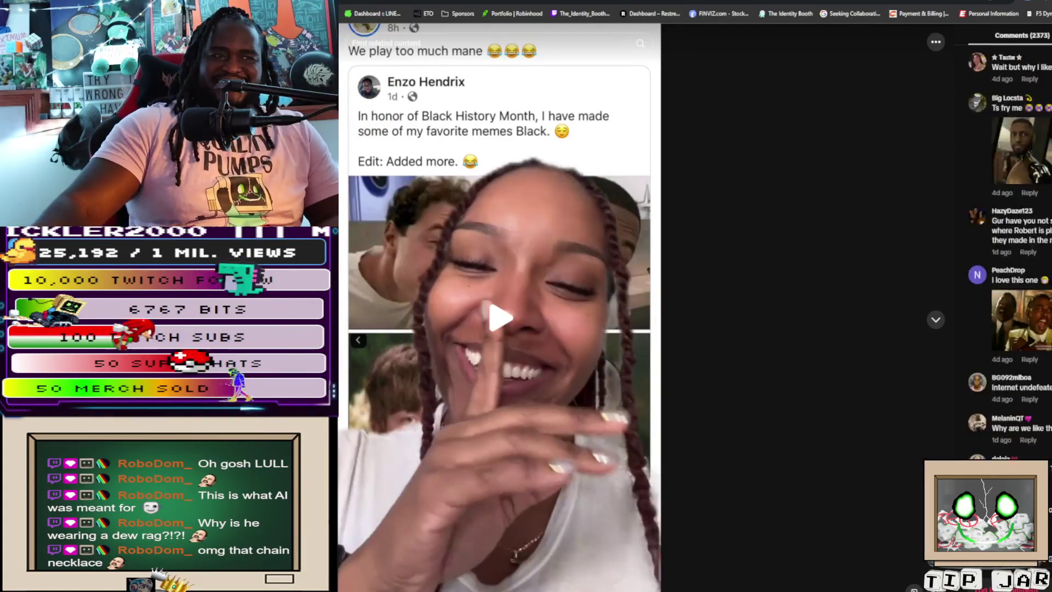
{"action": "scroll", "coordinate": [1008, 307], "scroll_direction": "down", "scroll_amount": 3}
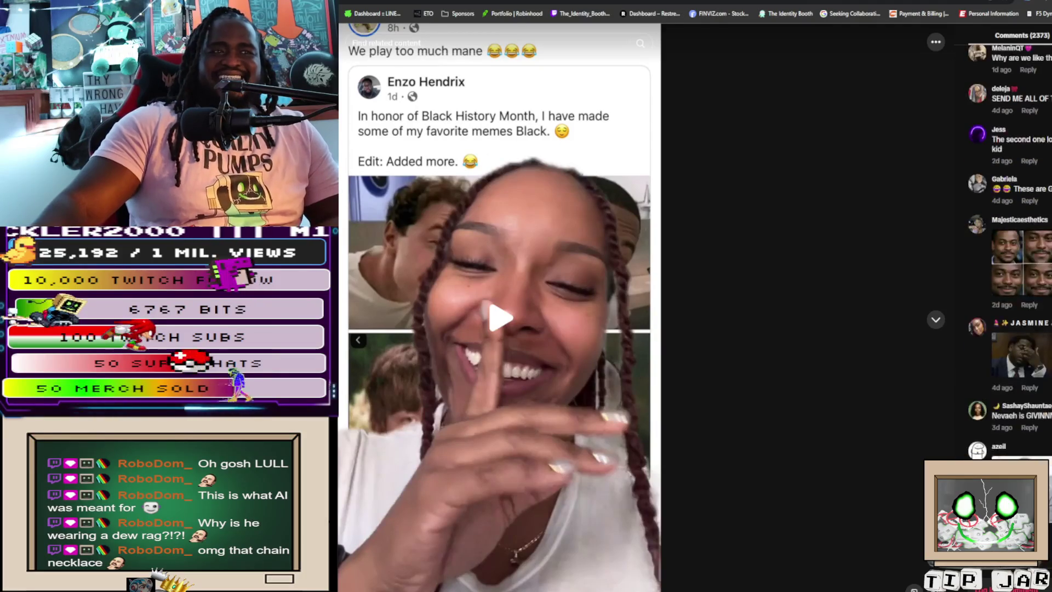
{"action": "scroll", "coordinate": [1014, 250], "scroll_direction": "down", "scroll_amount": 5}
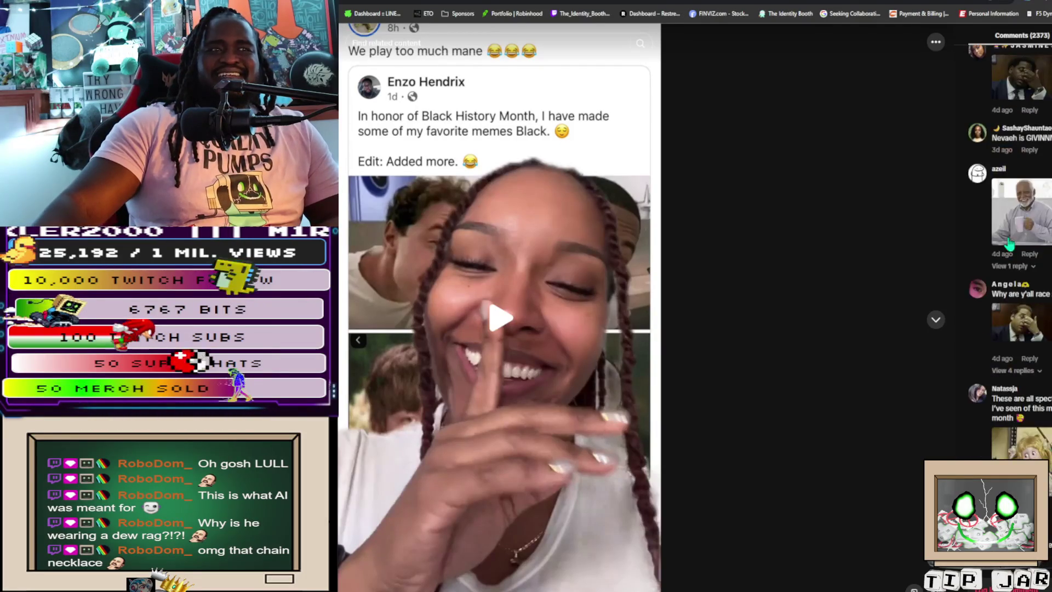
{"action": "left_click", "coordinate": [1028, 219]}
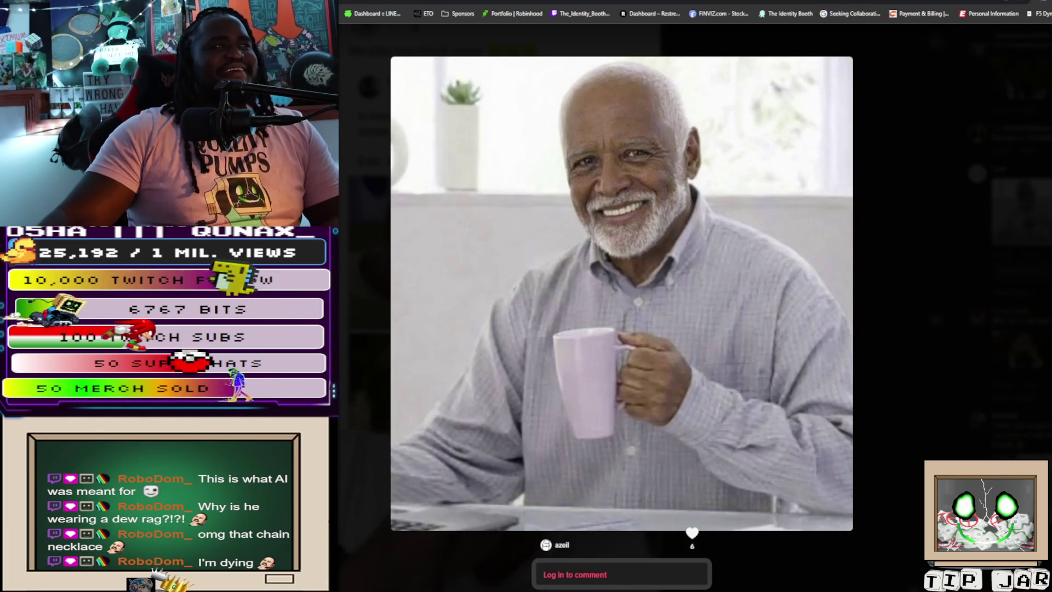
Switch back to the Engadget tab with the data center bill article
{"action": "left_click", "coordinate": [627, 3]}
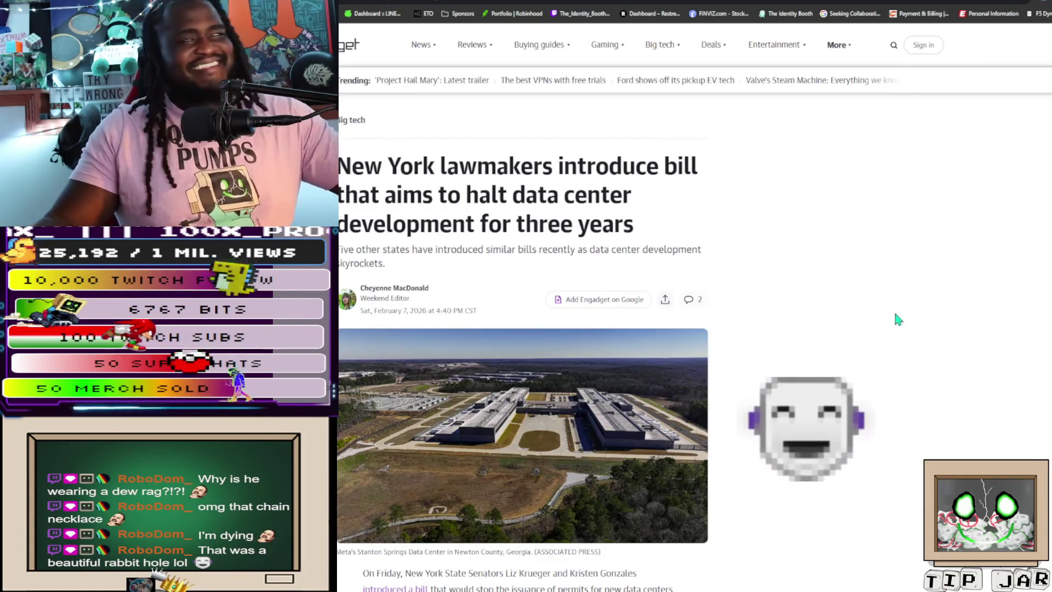
{"action": "scroll", "coordinate": [841, 328], "scroll_direction": "down", "scroll_amount": 3}
{"action": "scroll", "coordinate": [846, 329], "scroll_direction": "up", "scroll_amount": 3}
{"action": "scroll", "coordinate": [846, 341], "scroll_direction": "down", "scroll_amount": 8}
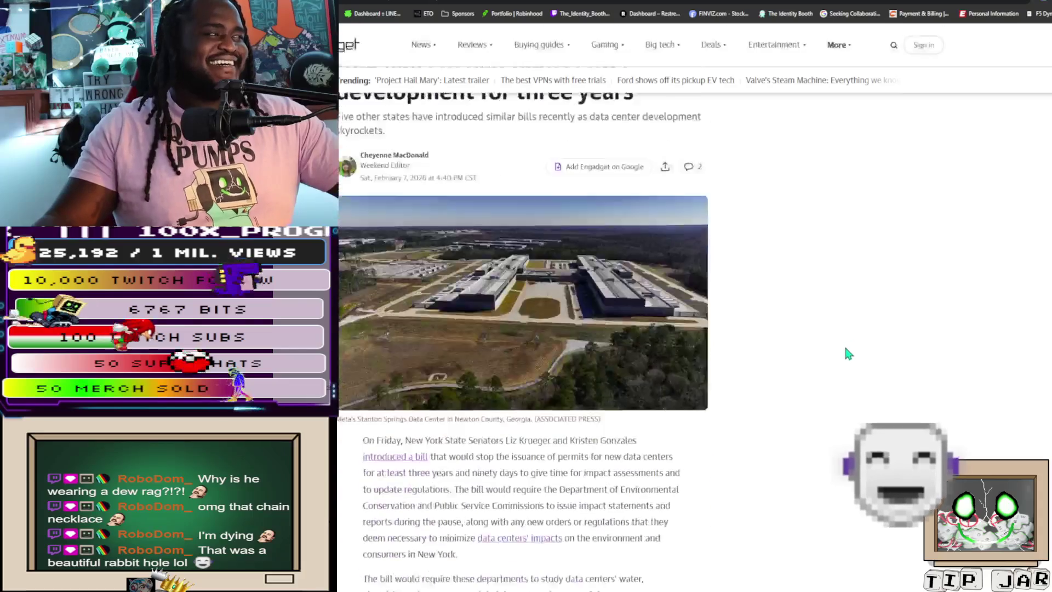
{"action": "scroll", "coordinate": [848, 346], "scroll_direction": "up", "scroll_amount": 1}
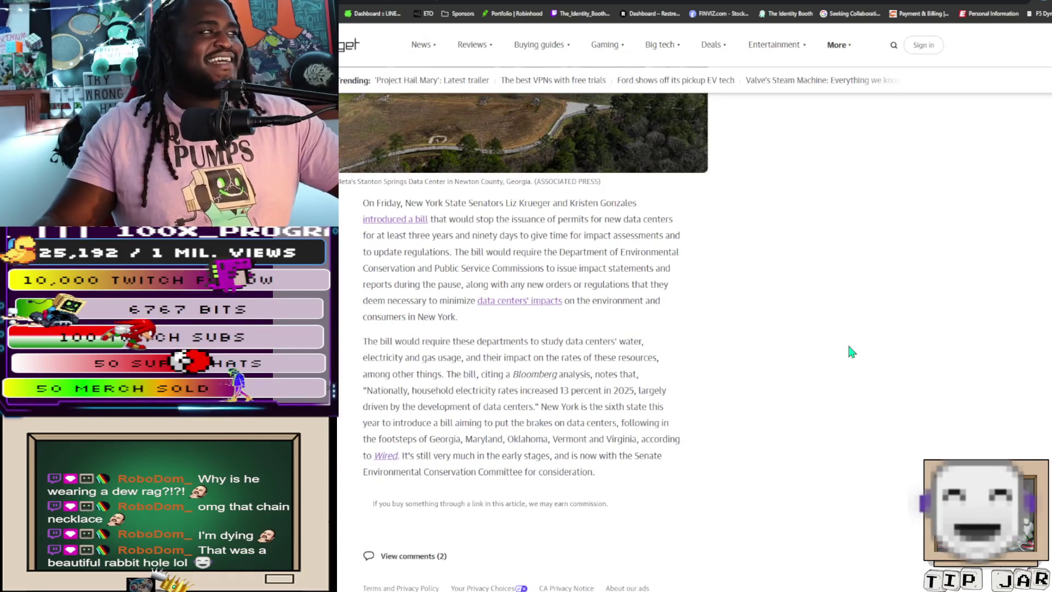
{"action": "scroll", "coordinate": [846, 348], "scroll_direction": "up", "scroll_amount": 1}
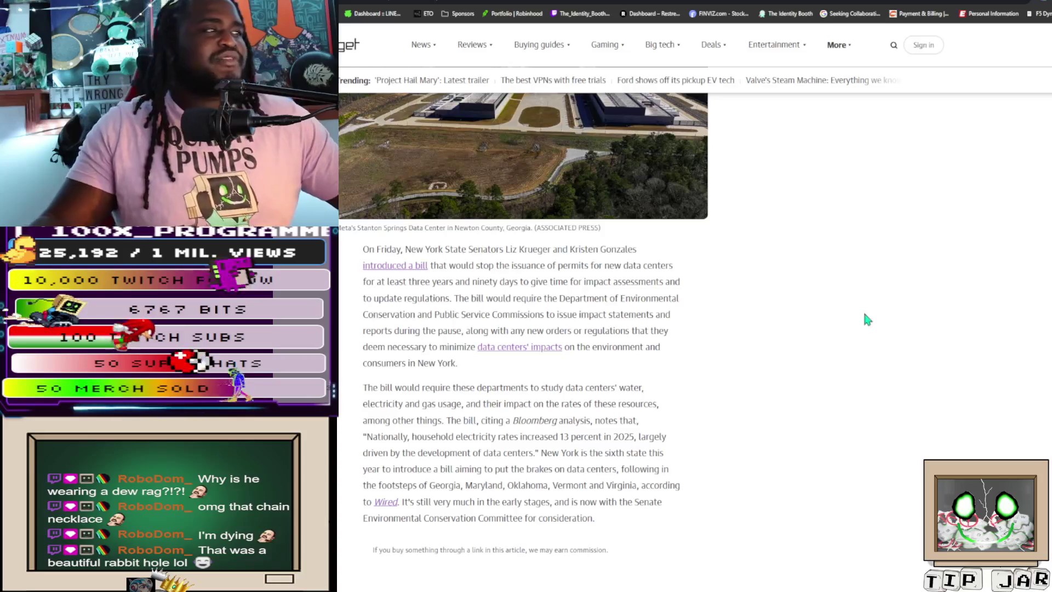
{"action": "scroll", "coordinate": [783, 335], "scroll_direction": "up", "scroll_amount": 2}
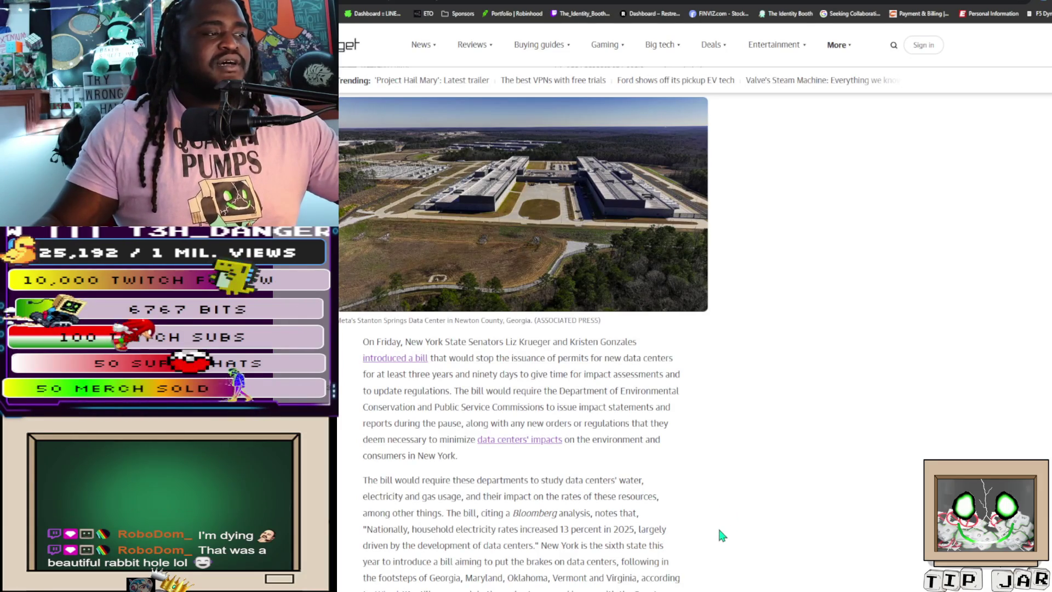
{"action": "scroll", "coordinate": [715, 526], "scroll_direction": "down", "scroll_amount": 3}
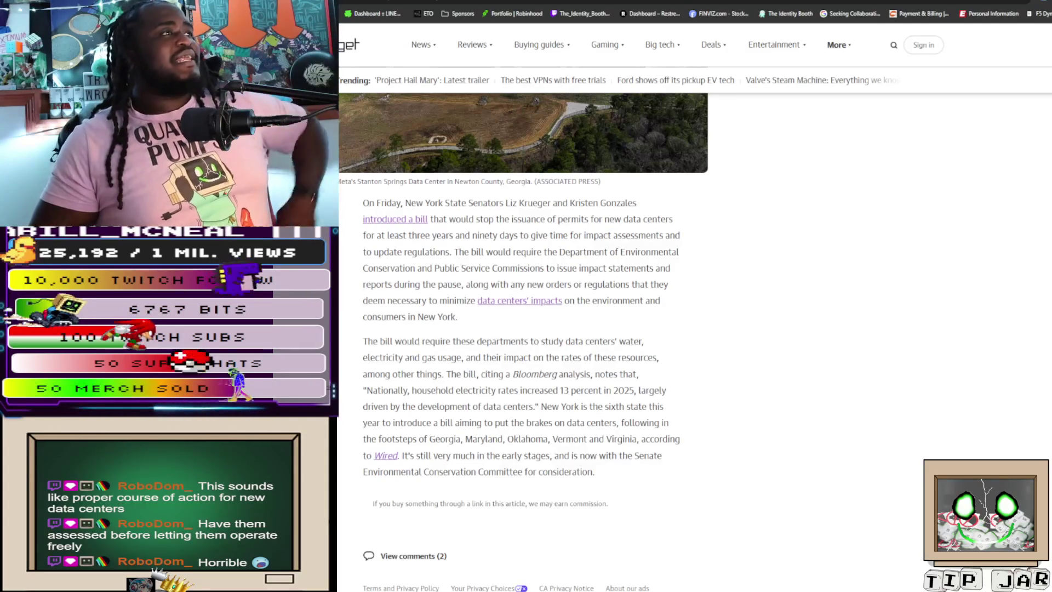
Highlight 'New York' in the Engadget headline while rereading the article
{"action": "scroll", "coordinate": [523, 329], "scroll_direction": "up", "scroll_amount": 5}
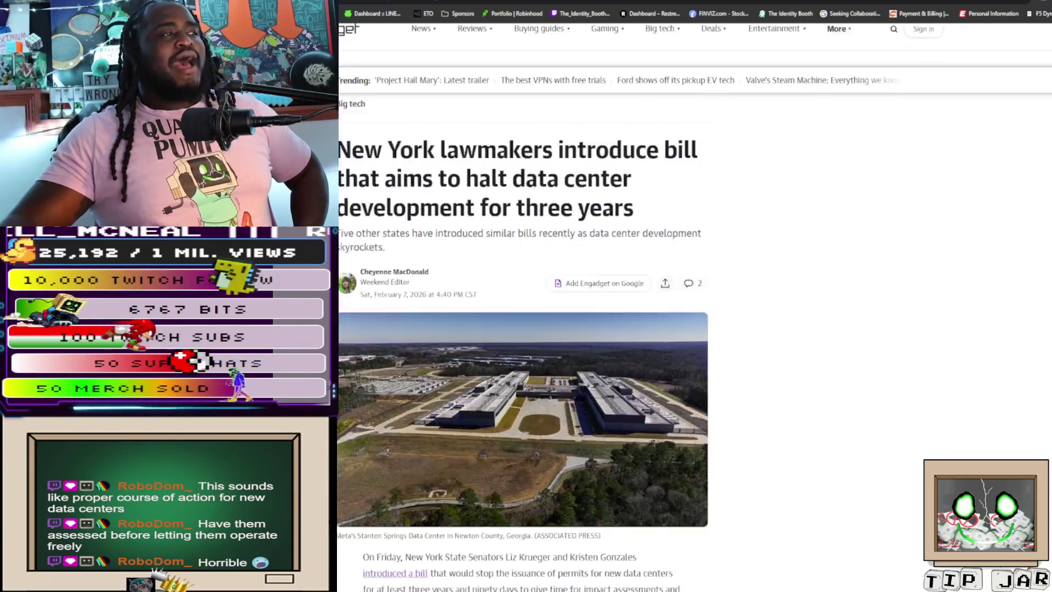
{"action": "scroll", "coordinate": [523, 329], "scroll_direction": "down", "scroll_amount": 1}
{"action": "scroll", "coordinate": [523, 328], "scroll_direction": "up", "scroll_amount": 1}
{"action": "left_click_drag", "start_coordinate": [339, 165], "coordinate": [551, 168]}
{"action": "scroll", "coordinate": [563, 223], "scroll_direction": "down", "scroll_amount": 7}
{"action": "scroll", "coordinate": [564, 223], "scroll_direction": "up", "scroll_amount": 4}
{"action": "scroll", "coordinate": [603, 383], "scroll_direction": "down", "scroll_amount": 5}
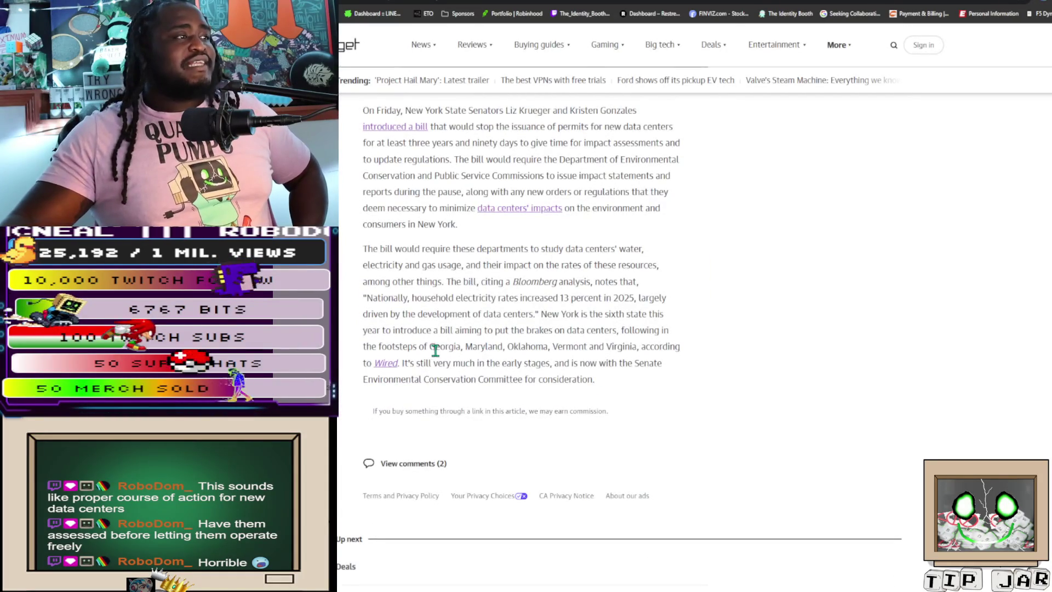
Highlight Georgia and Virginia in the last paragraph, clear the highlight, and move to The Verge tab
{"action": "mouse_move", "coordinate": [429, 348]}
{"action": "left_mouse_down"}
{"action": "mouse_move", "coordinate": [650, 346]}
{"action": "mouse_move", "coordinate": [641, 345]}
{"action": "left_mouse_up"}
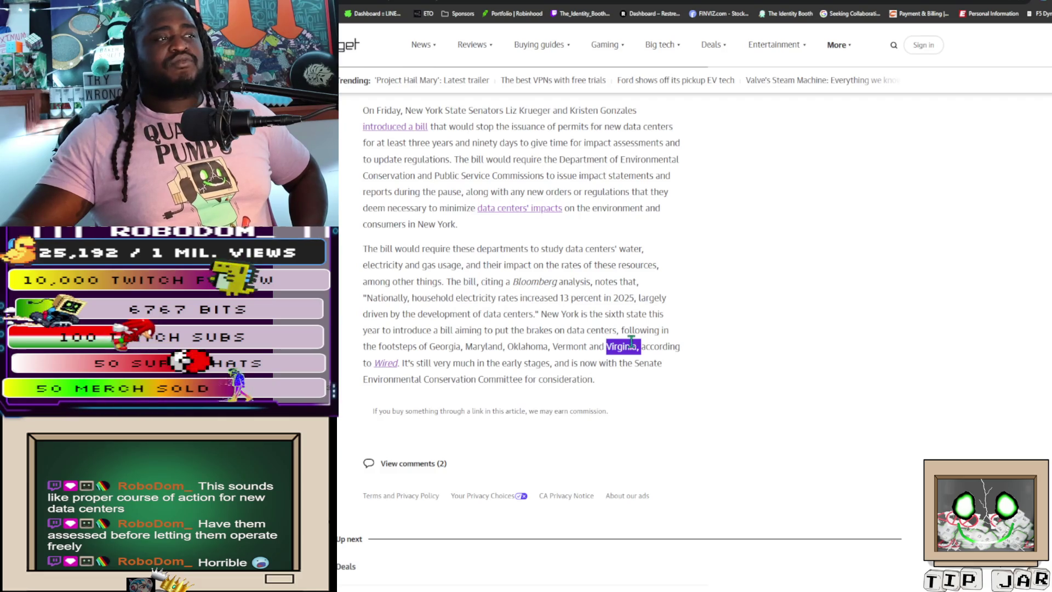
{"action": "left_click_drag", "start_coordinate": [604, 346], "coordinate": [631, 346]}
{"action": "left_click", "coordinate": [515, 345]}
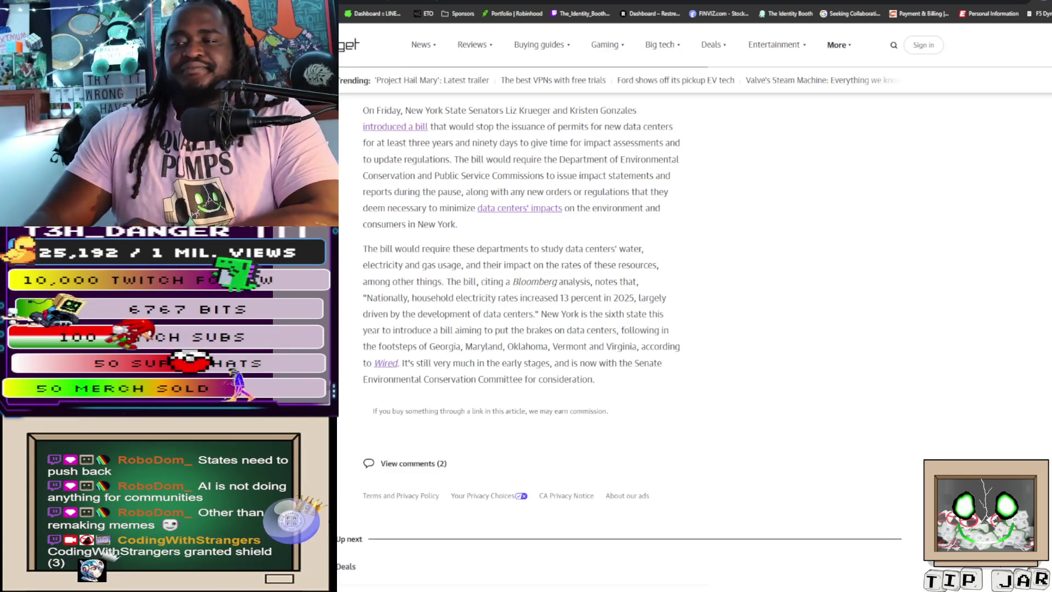
{"action": "key", "text": "ctrl+Tab"}
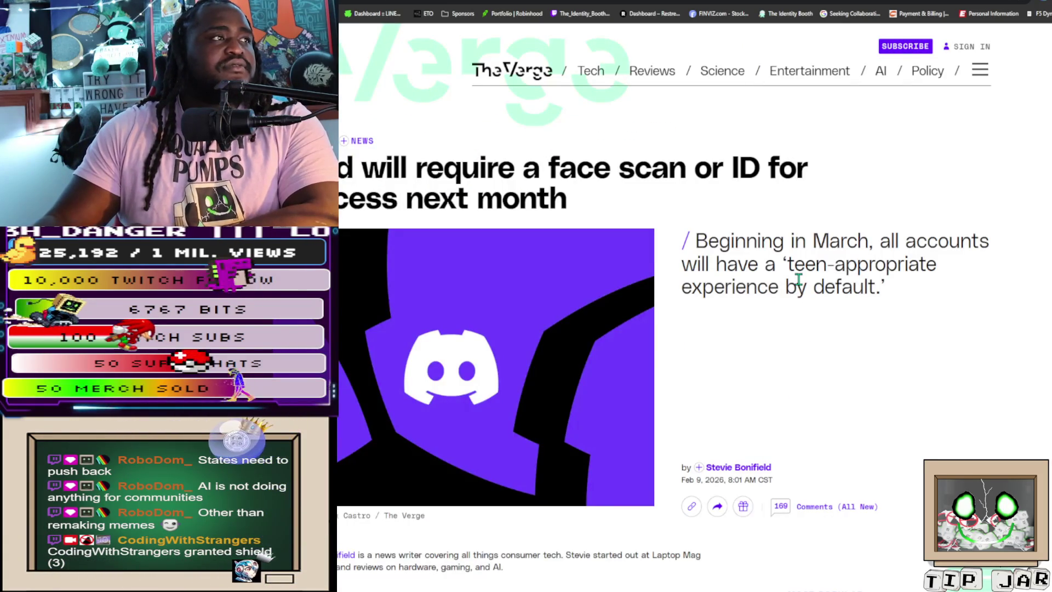
Scroll into The Verge's Discord face-scan article to its opening paragraph
{"action": "scroll", "coordinate": [798, 279], "scroll_direction": "down", "scroll_amount": 1}
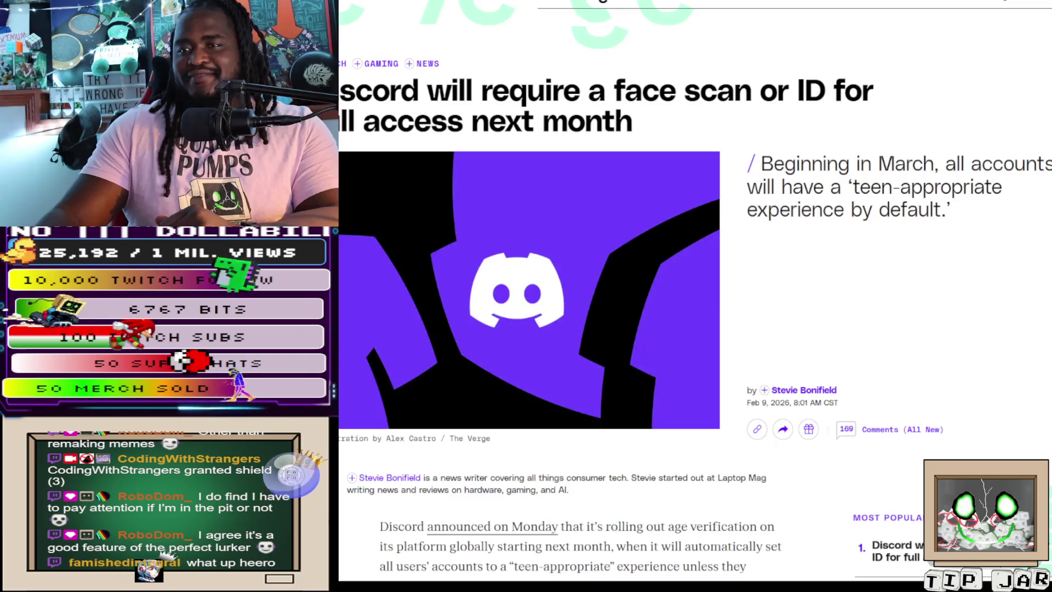
{"action": "scroll", "coordinate": [603, 296], "scroll_direction": "down", "scroll_amount": 3}
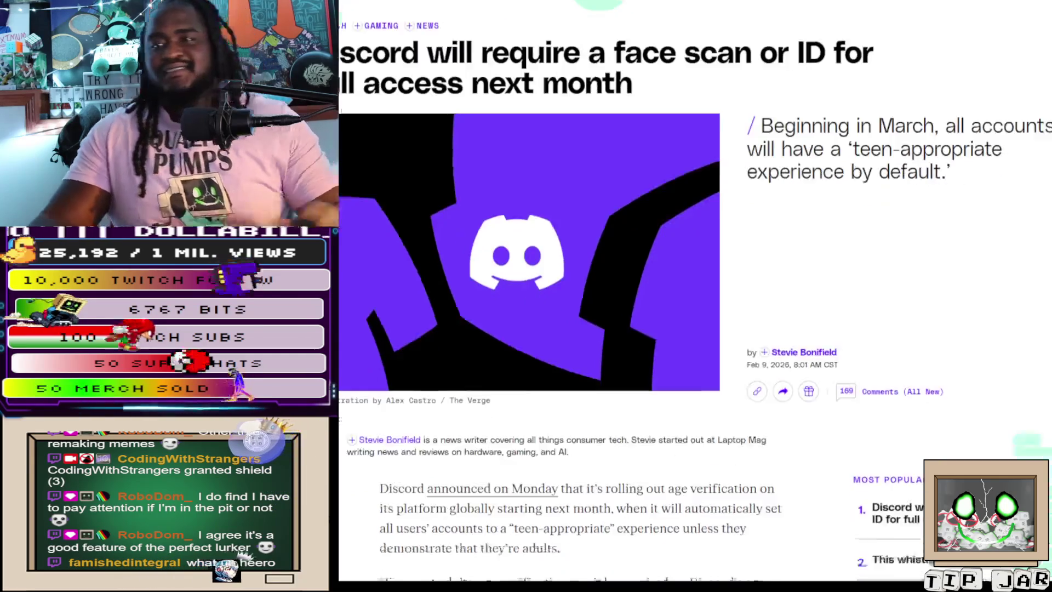
Zoom in on the Discord article and return to its Feb 9, 2026 headline
{"action": "scroll", "coordinate": [603, 296], "scroll_direction": "down", "scroll_amount": 2}
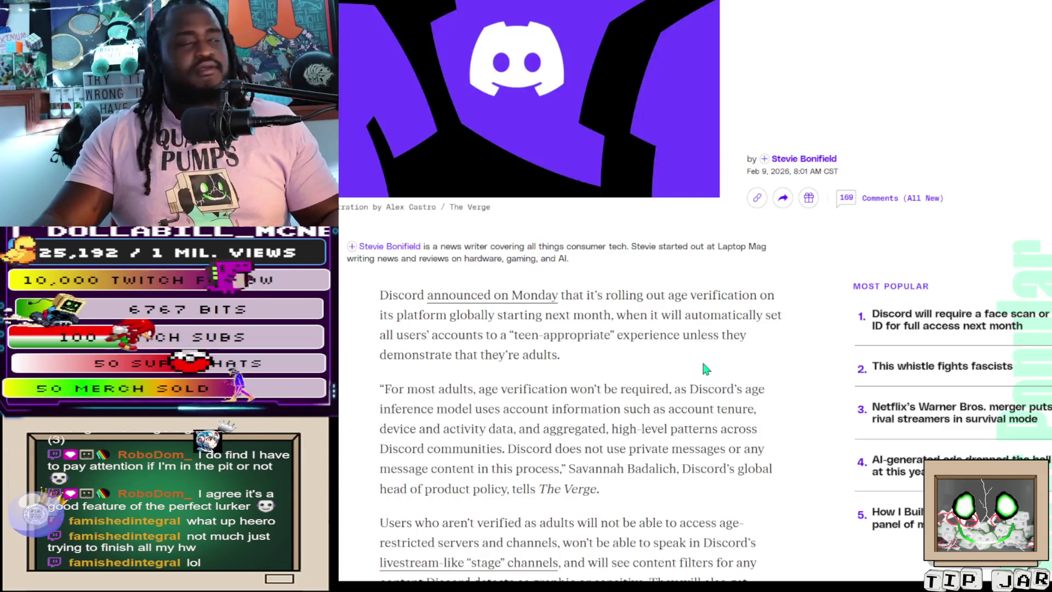
{"action": "scroll", "coordinate": [702, 365], "scroll_direction": "up", "scroll_amount": 1, "text": "ctrl"}
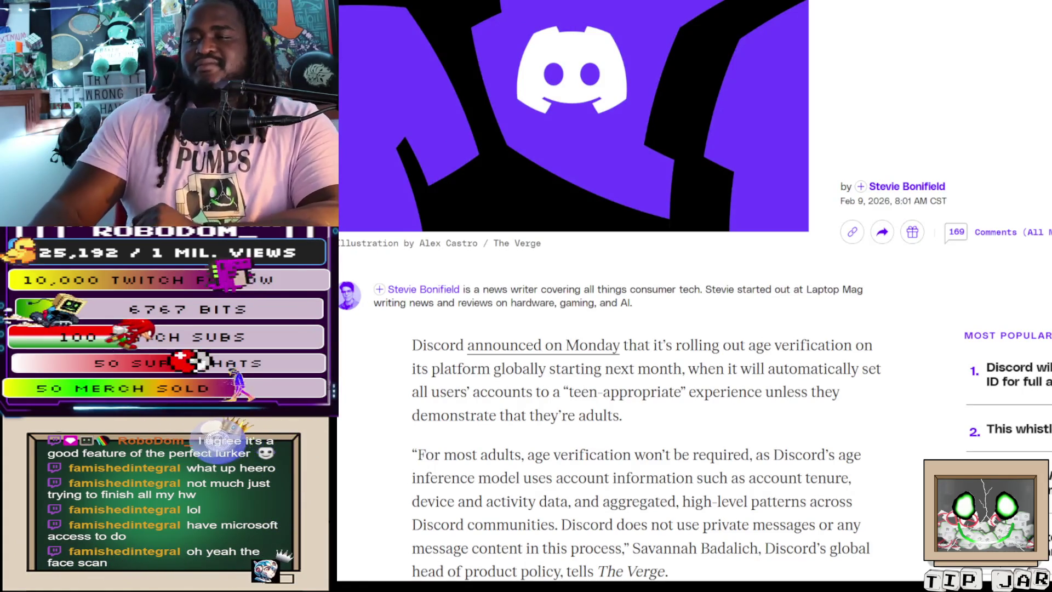
{"action": "scroll", "coordinate": [694, 296], "scroll_direction": "up", "scroll_amount": 5}
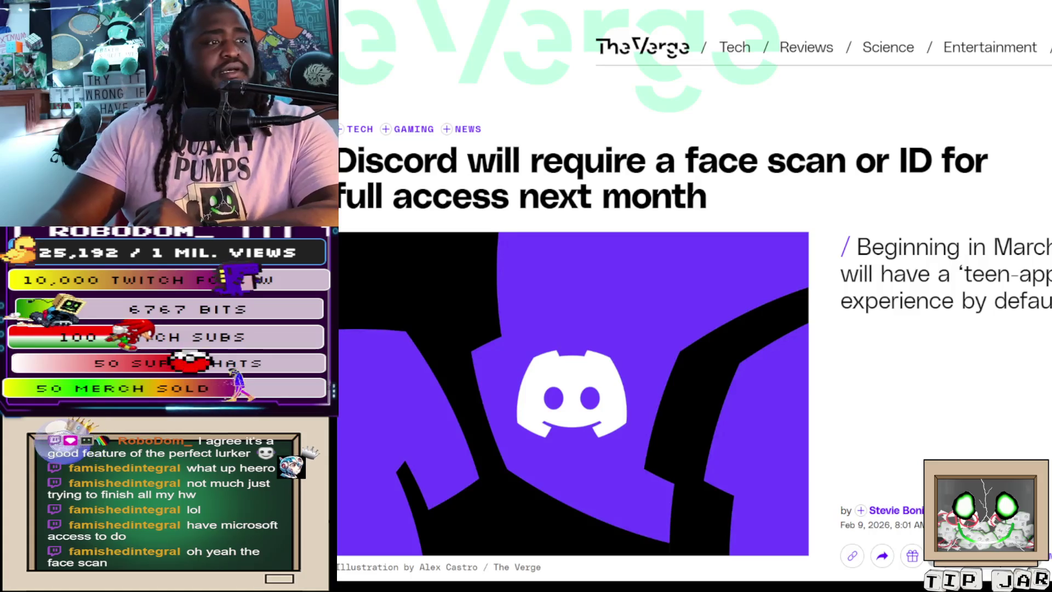
{"action": "scroll", "coordinate": [694, 296], "scroll_direction": "down", "scroll_amount": 3}
{"action": "scroll", "coordinate": [694, 296], "scroll_direction": "up", "scroll_amount": 3}
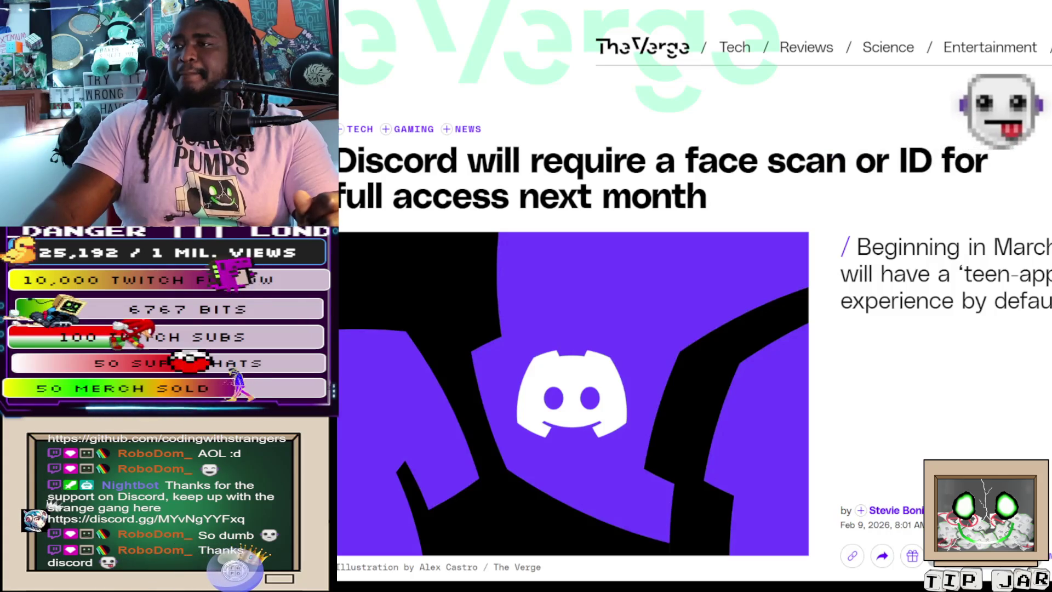
{"action": "scroll", "coordinate": [695, 296], "scroll_direction": "down", "scroll_amount": 1}
Scroll into the Verge Discord article and select the quoted paragraph from Discord's product head
{"action": "scroll", "coordinate": [694, 296], "scroll_direction": "down", "scroll_amount": 2}
{"action": "scroll", "coordinate": [694, 296], "scroll_direction": "up", "scroll_amount": 3}
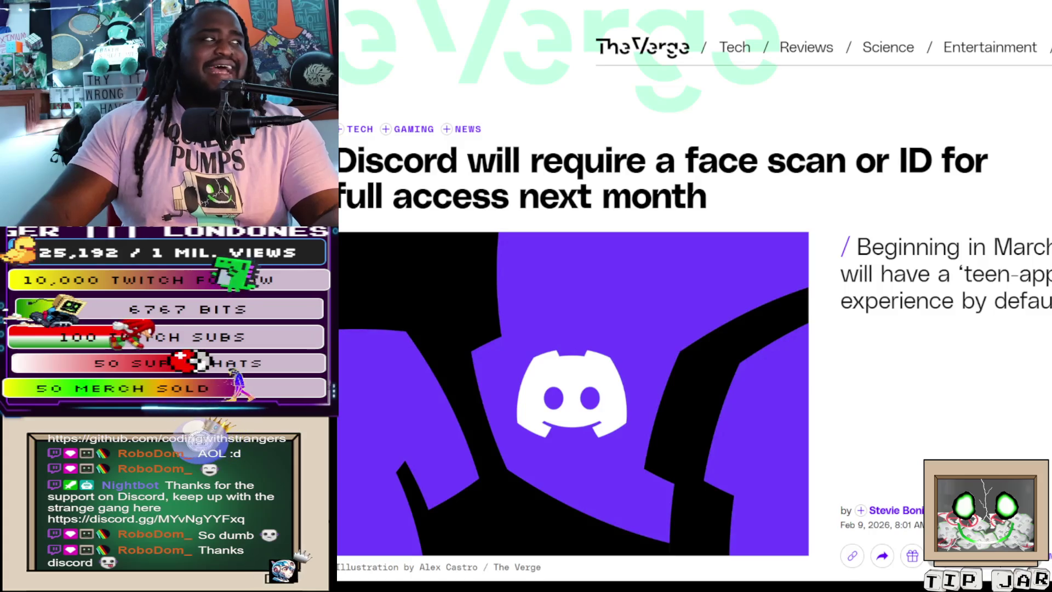
{"action": "scroll", "coordinate": [695, 296], "scroll_direction": "down", "scroll_amount": 6}
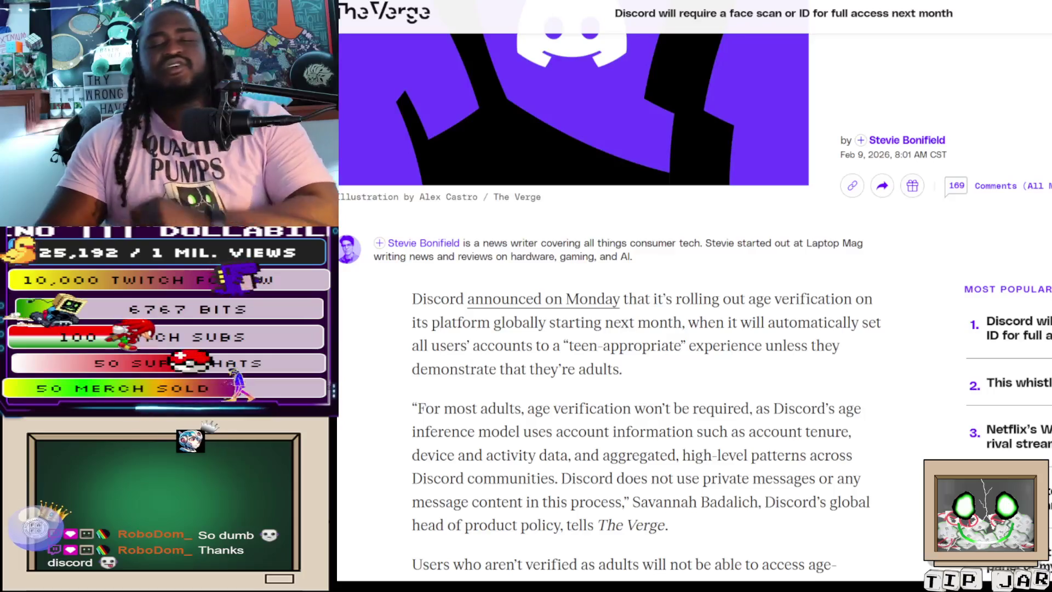
{"action": "left_click_drag", "start_coordinate": [636, 515], "coordinate": [407, 417]}
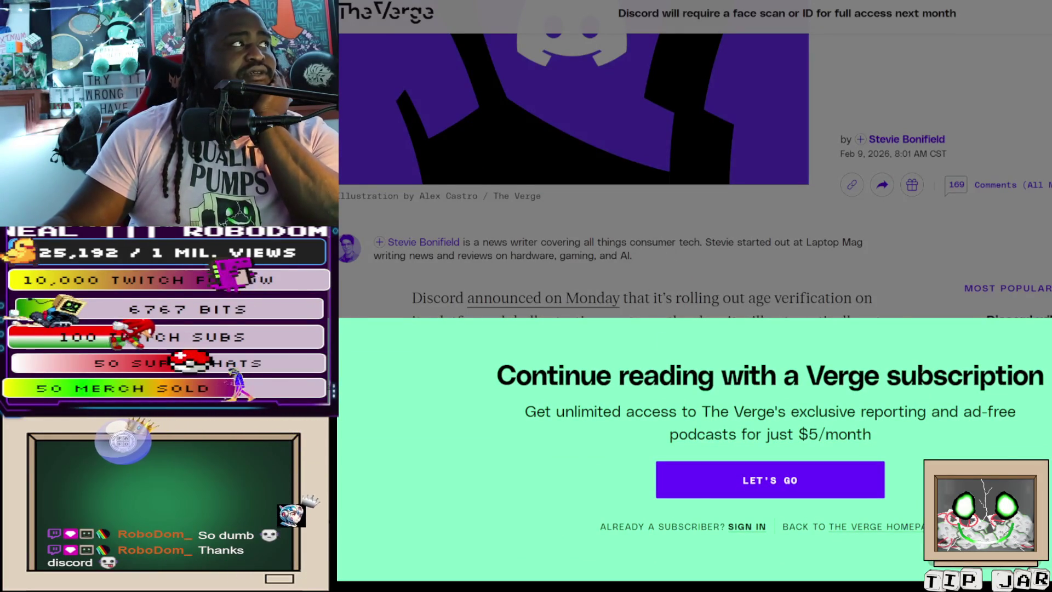
Reload the paywalled article with F5, then start a new blank browser tab
{"action": "key", "text": "F5"}
{"action": "scroll", "coordinate": [645, 322], "scroll_direction": "down", "scroll_amount": 10}
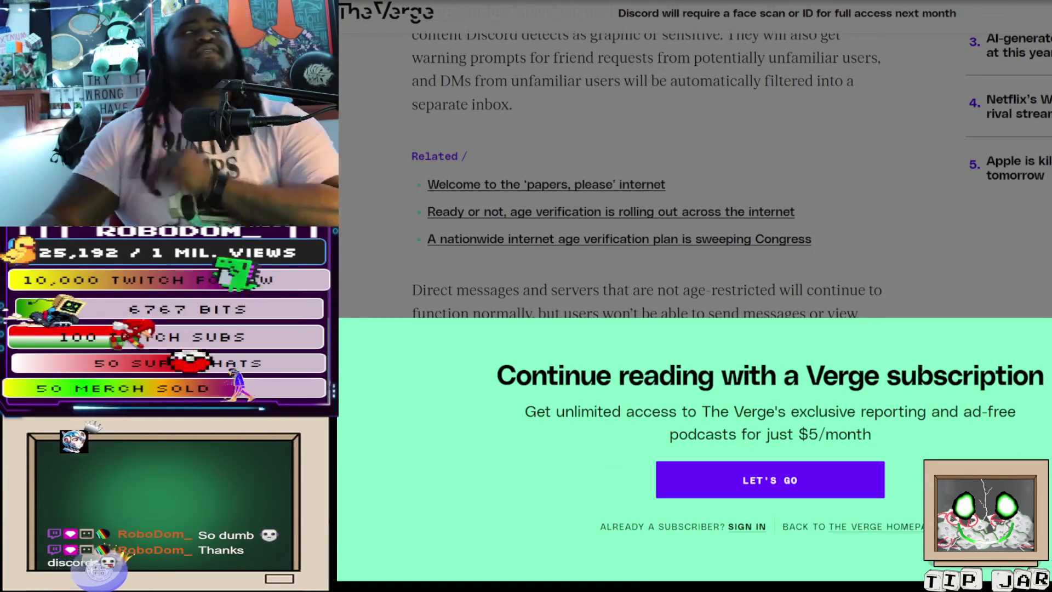
{"action": "key", "text": "ctrl+t"}
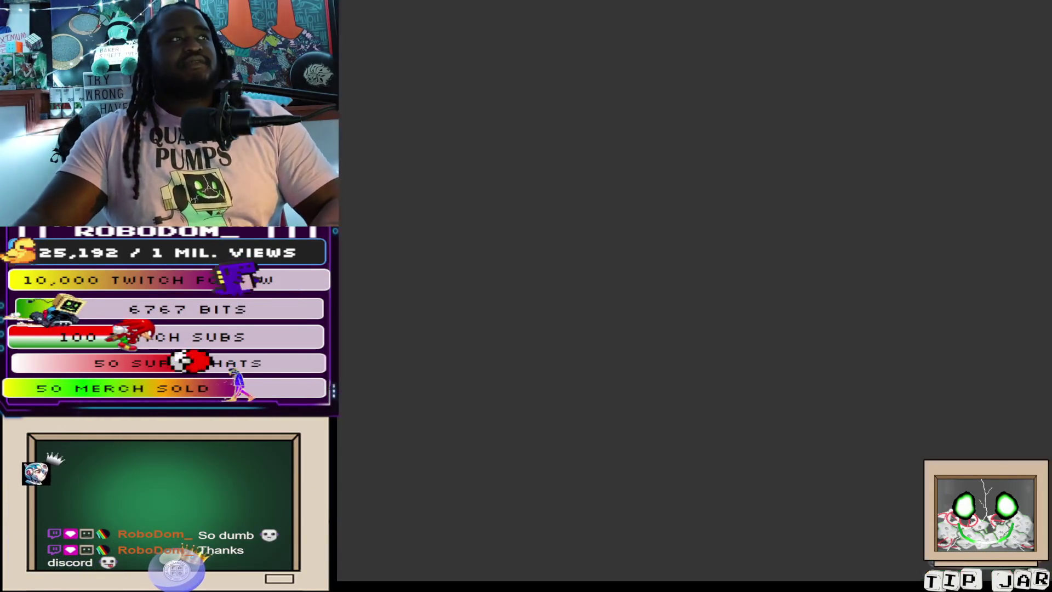
Clear the mistaken 'payment' entry and run a Google search for a paywall removal tool
{"action": "type", "text": "payment"}
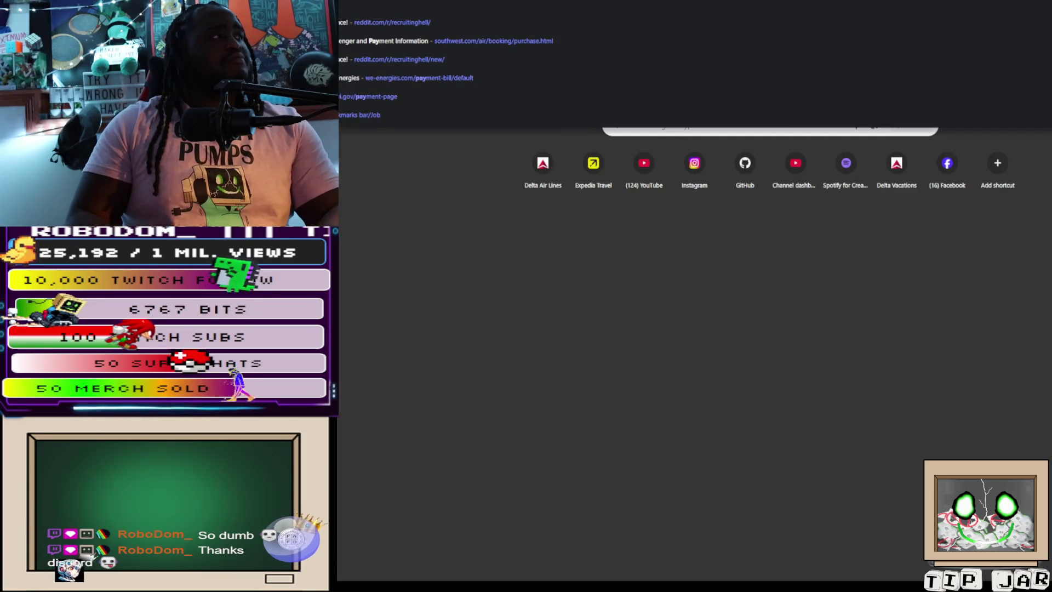
{"action": "key", "text": "Escape"}
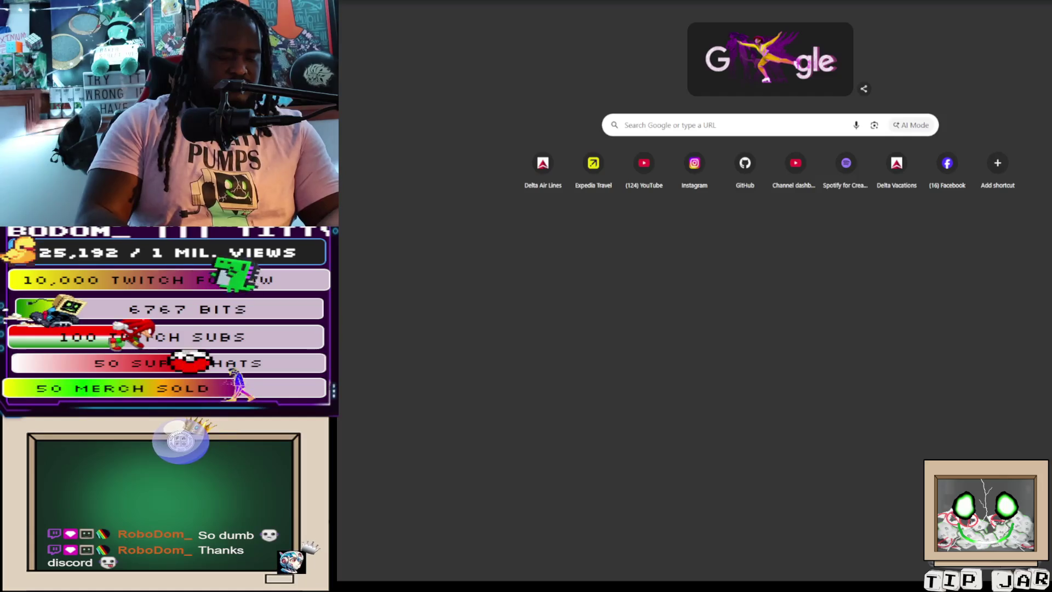
{"action": "key", "text": "ctrl+w"}
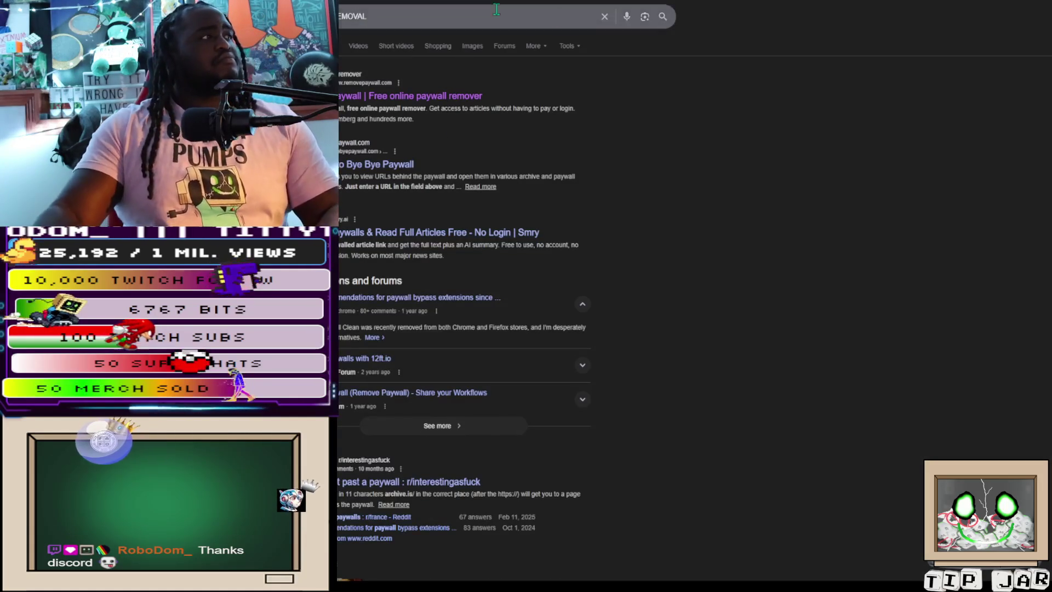
Open removepaywall.com and submit the pasted Verge Discord article link
{"action": "left_click", "coordinate": [475, 100]}
{"action": "left_click", "coordinate": [760, 240]}
{"action": "key", "text": "ctrl+v"}
{"action": "key", "text": "Return"}
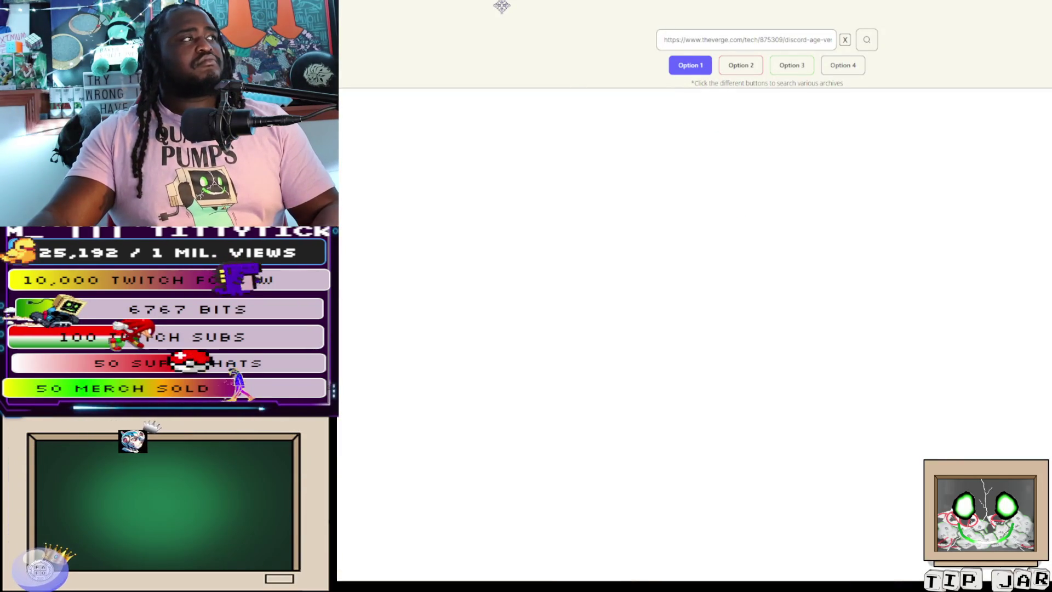
Read down the Option 1 copy, briefly highlighting the sentences about age-check restrictions
{"action": "scroll", "coordinate": [501, 6], "scroll_direction": "down", "scroll_amount": 2}
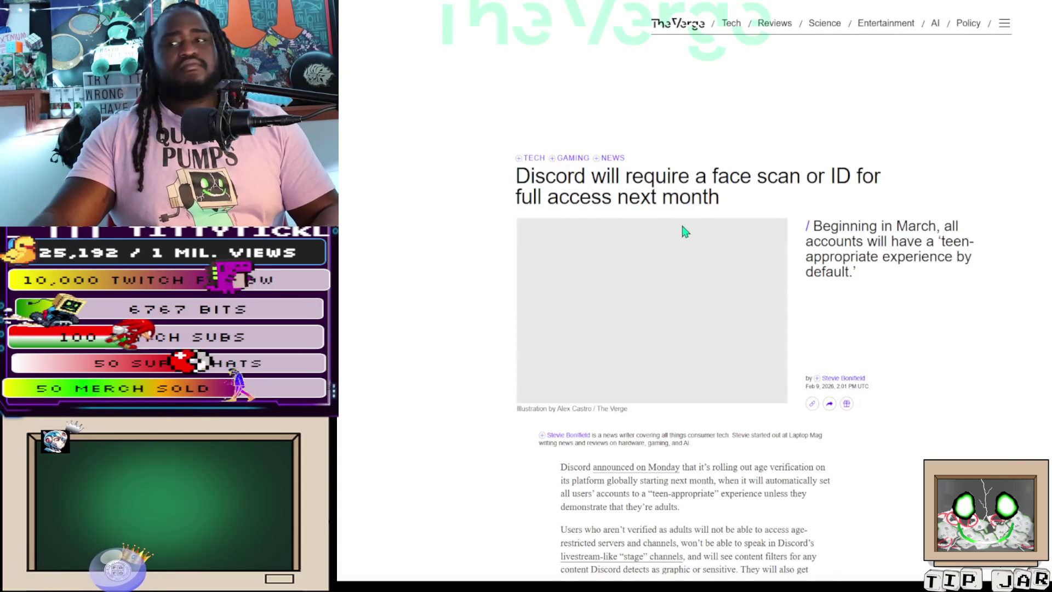
{"action": "scroll", "coordinate": [685, 230], "scroll_direction": "down", "scroll_amount": 10}
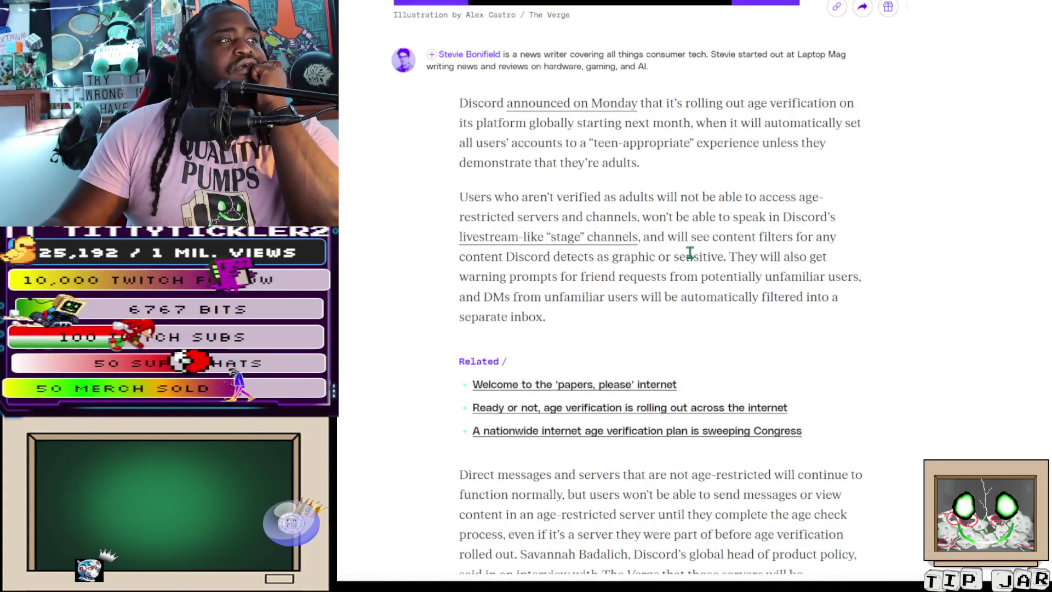
{"action": "scroll", "coordinate": [689, 253], "scroll_direction": "down", "scroll_amount": 3}
{"action": "scroll", "coordinate": [688, 254], "scroll_direction": "down", "scroll_amount": 2}
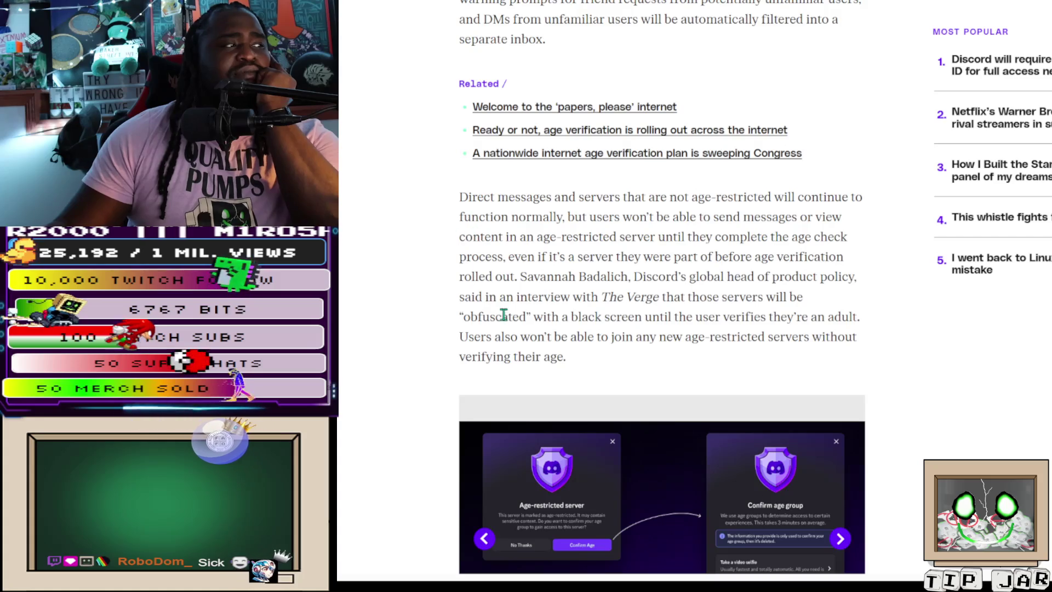
{"action": "mouse_move", "coordinate": [672, 296]}
{"action": "left_mouse_down"}
{"action": "mouse_move", "coordinate": [548, 259]}
{"action": "mouse_move", "coordinate": [520, 276]}
{"action": "mouse_move", "coordinate": [594, 276]}
{"action": "left_mouse_up"}
{"action": "left_click", "coordinate": [729, 315]}
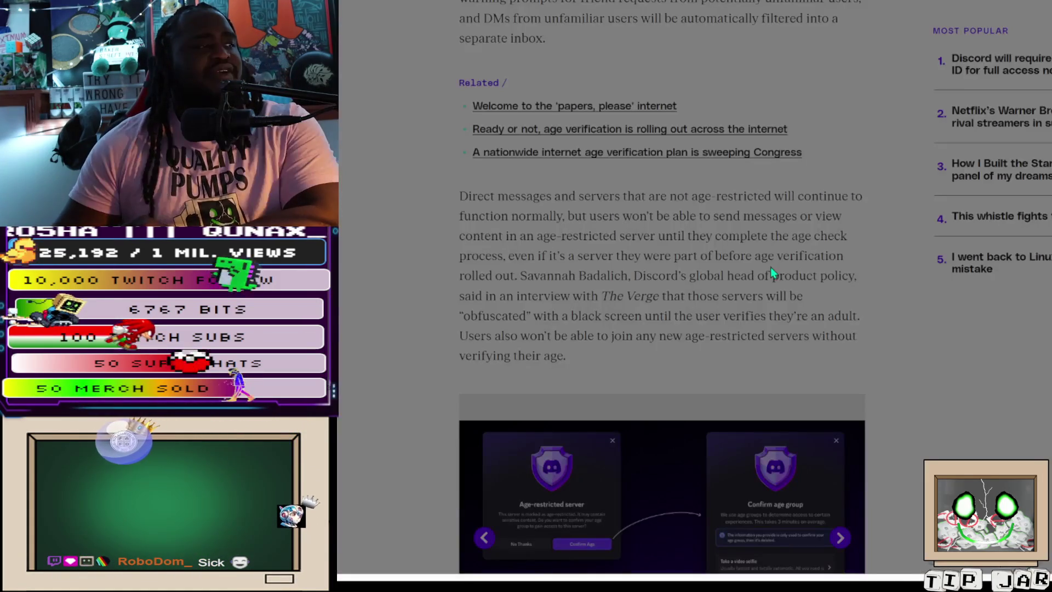
{"action": "scroll", "coordinate": [832, 355], "scroll_direction": "down", "scroll_amount": 8}
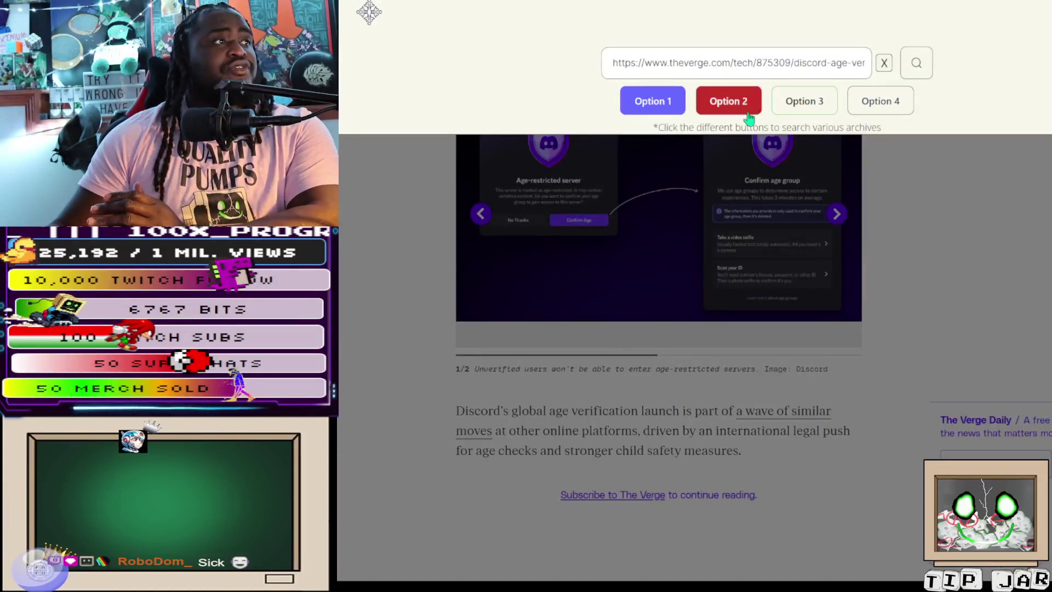
Choose Option 2, pass the 'I'm not a robot' check, and scroll the archive.today article
{"action": "left_click", "coordinate": [757, 109]}
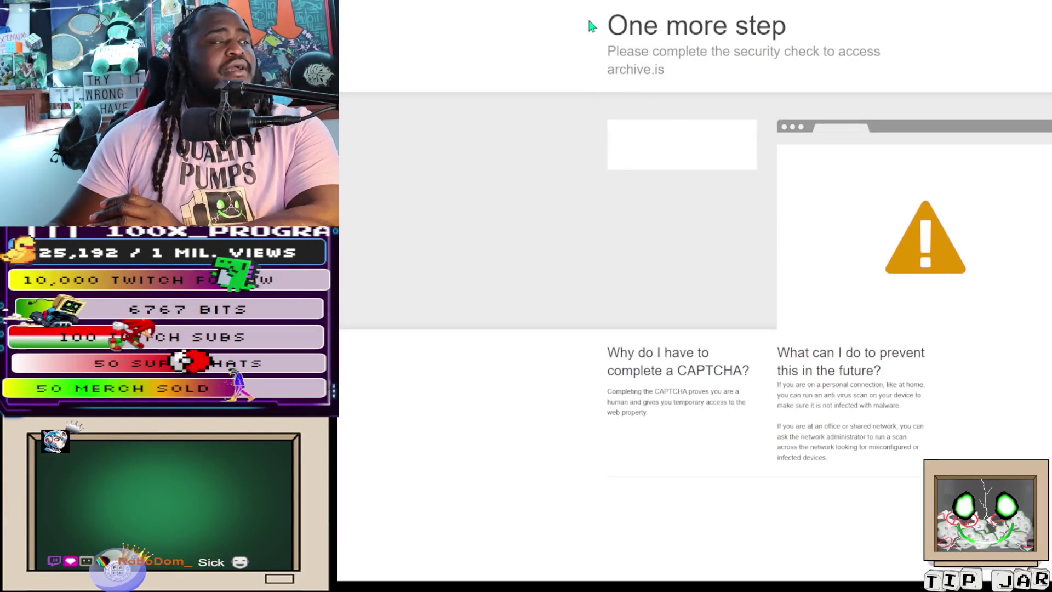
{"action": "left_click", "coordinate": [626, 144]}
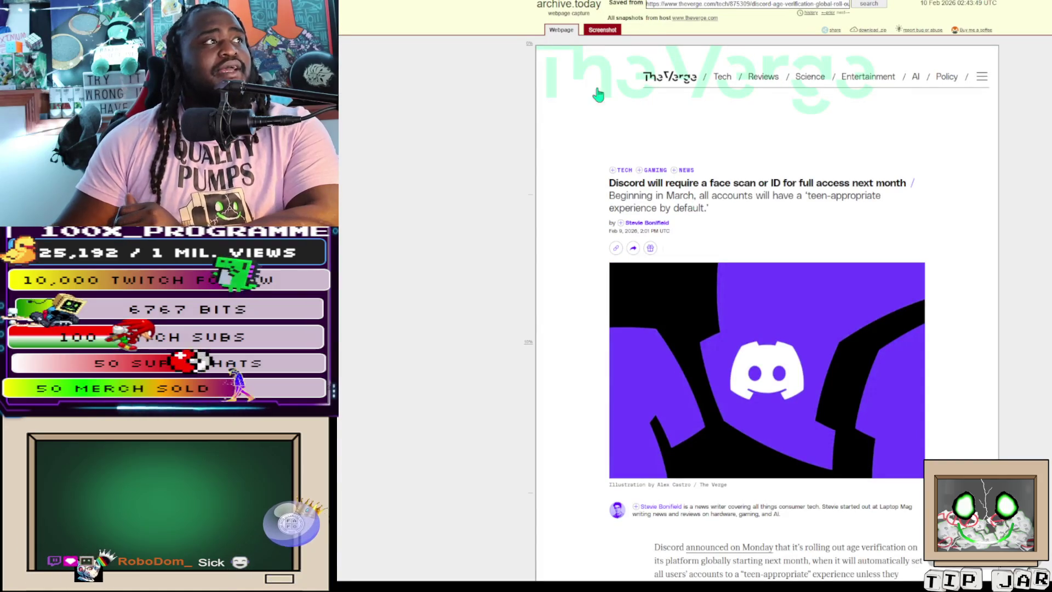
{"action": "scroll", "coordinate": [643, 207], "scroll_direction": "down", "scroll_amount": 2}
{"action": "scroll", "coordinate": [643, 207], "scroll_direction": "down", "scroll_amount": 8}
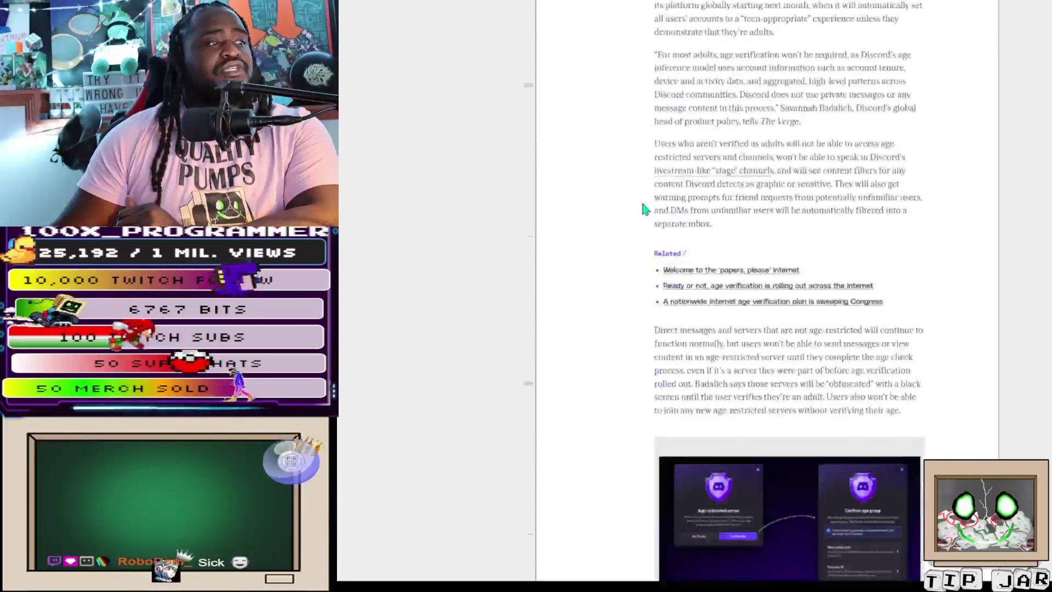
{"action": "scroll", "coordinate": [644, 207], "scroll_direction": "up", "scroll_amount": 4}
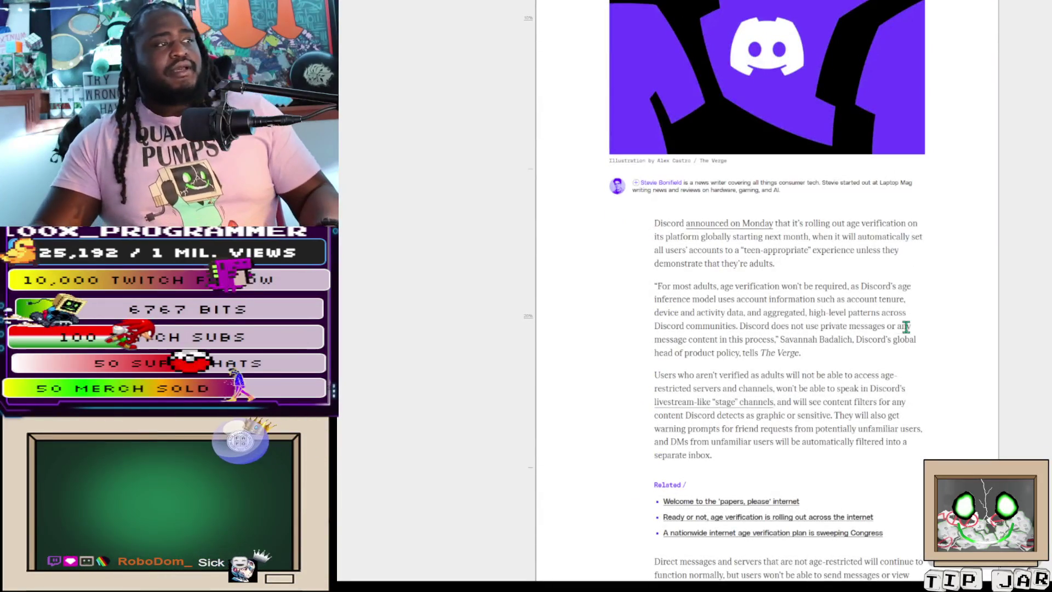
{"action": "scroll", "coordinate": [907, 332], "scroll_direction": "up", "scroll_amount": 2}
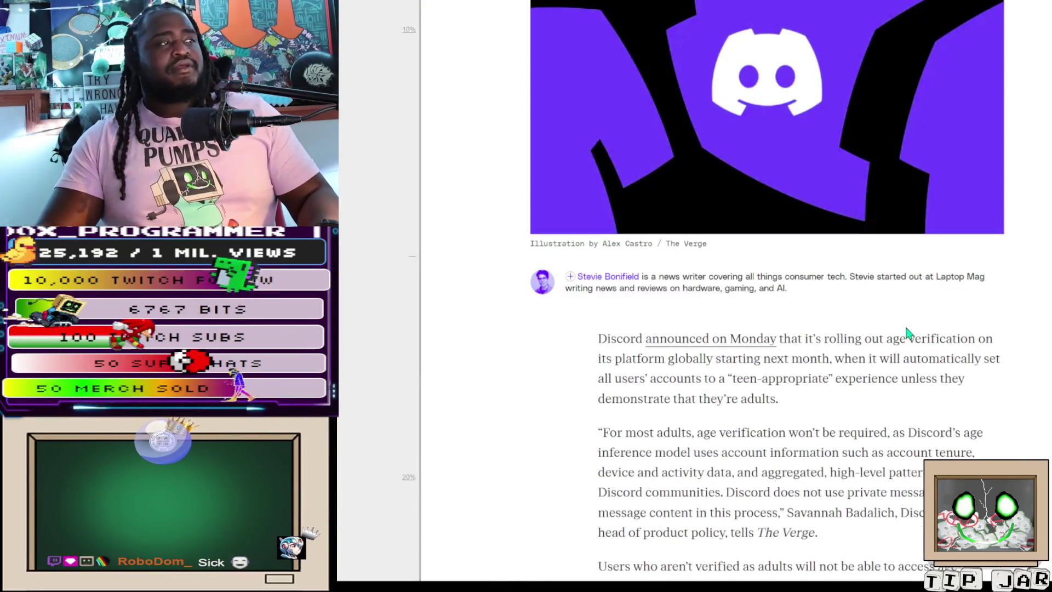
{"action": "scroll", "coordinate": [907, 332], "scroll_direction": "up", "scroll_amount": 1}
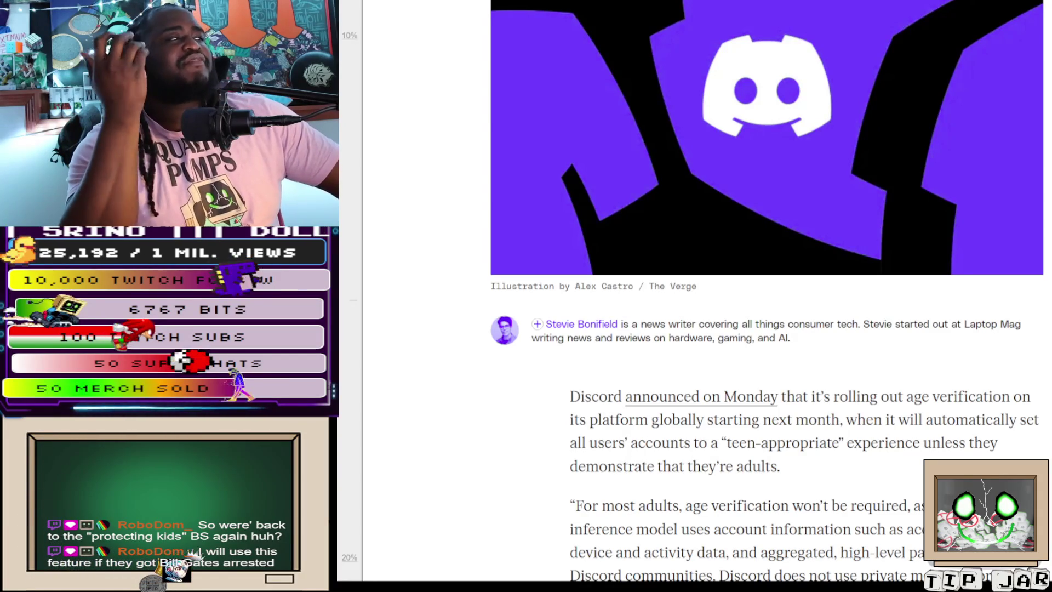
Scroll the archived Verge Discord article and zoom the page out one step
{"action": "scroll", "coordinate": [920, 128], "scroll_direction": "up", "scroll_amount": 4}
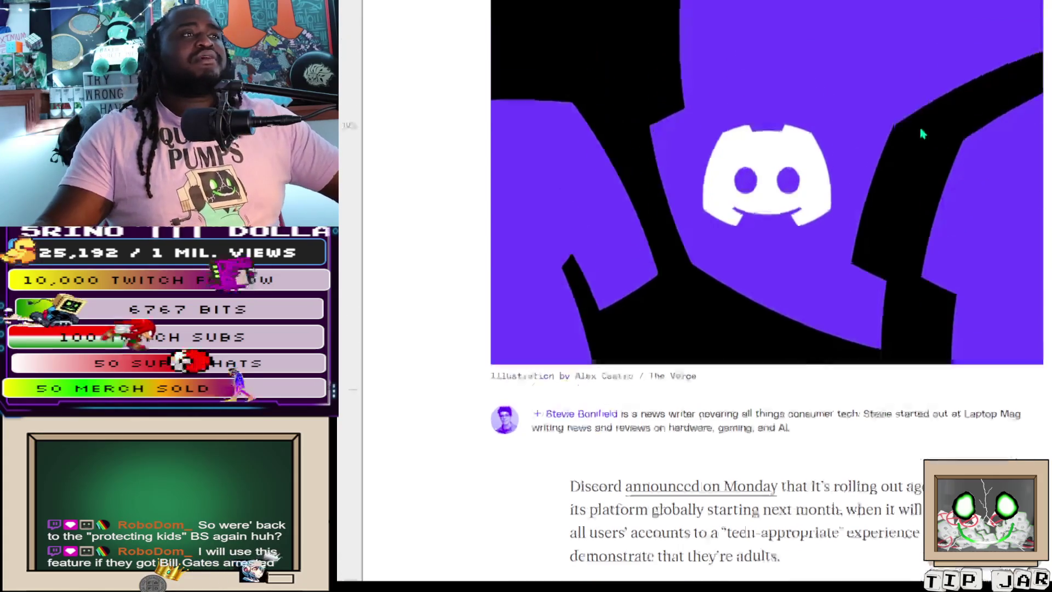
{"action": "scroll", "coordinate": [927, 116], "scroll_direction": "up", "scroll_amount": 5}
{"action": "scroll", "coordinate": [938, 118], "scroll_direction": "down", "scroll_amount": 3}
{"action": "scroll", "coordinate": [939, 121], "scroll_direction": "down", "scroll_amount": 3}
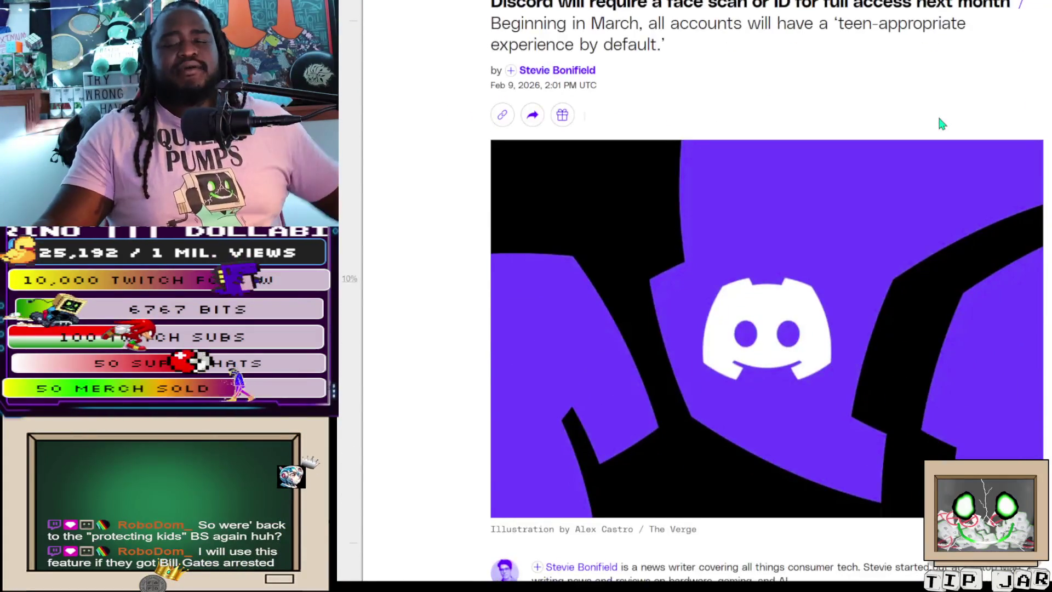
{"action": "key", "text": "ctrl+minus"}
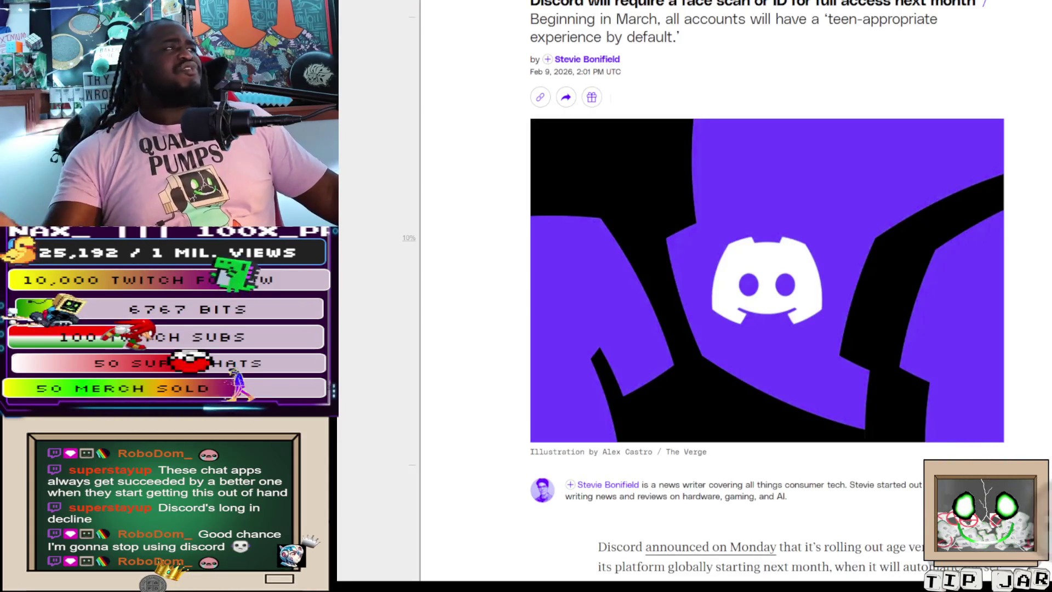
Scroll to the October vendor breach paragraph and select the phrase 'government IDs.'
{"action": "scroll", "coordinate": [767, 329], "scroll_direction": "up", "scroll_amount": 5}
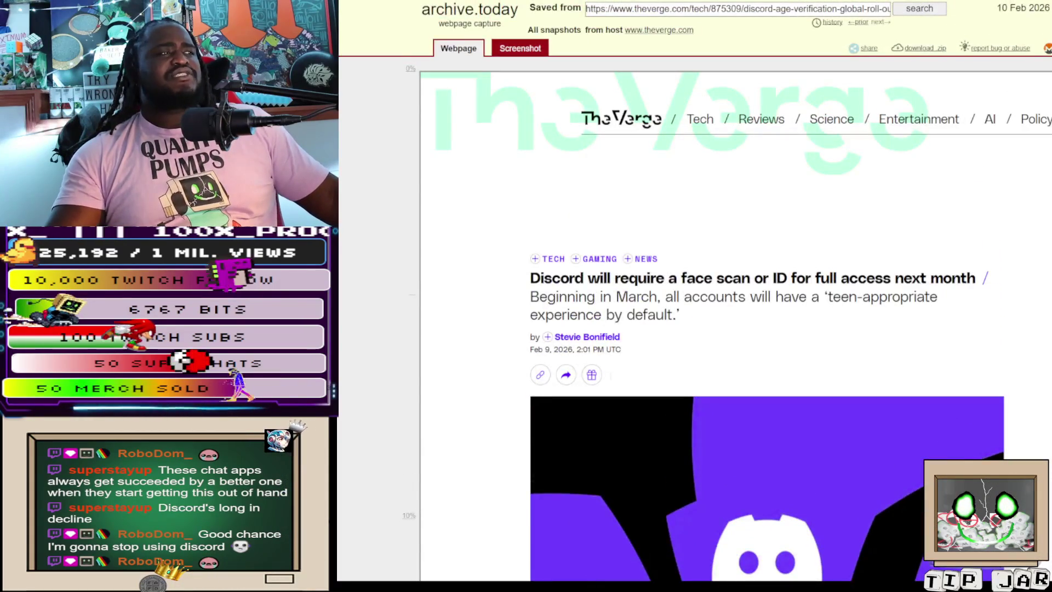
{"action": "scroll", "coordinate": [734, 328], "scroll_direction": "down", "scroll_amount": 10}
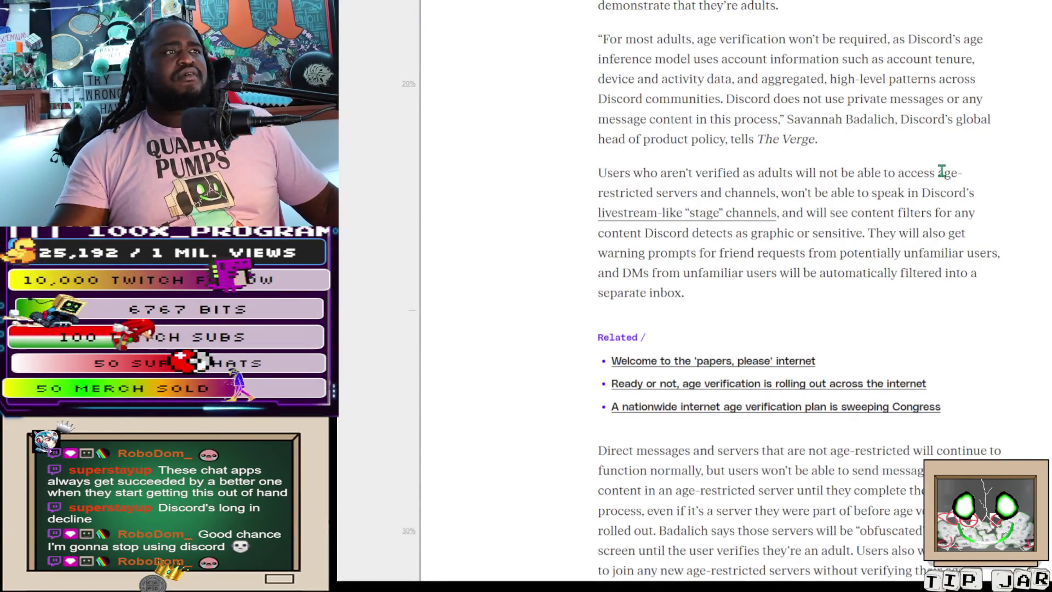
{"action": "scroll", "coordinate": [942, 170], "scroll_direction": "down", "scroll_amount": 10}
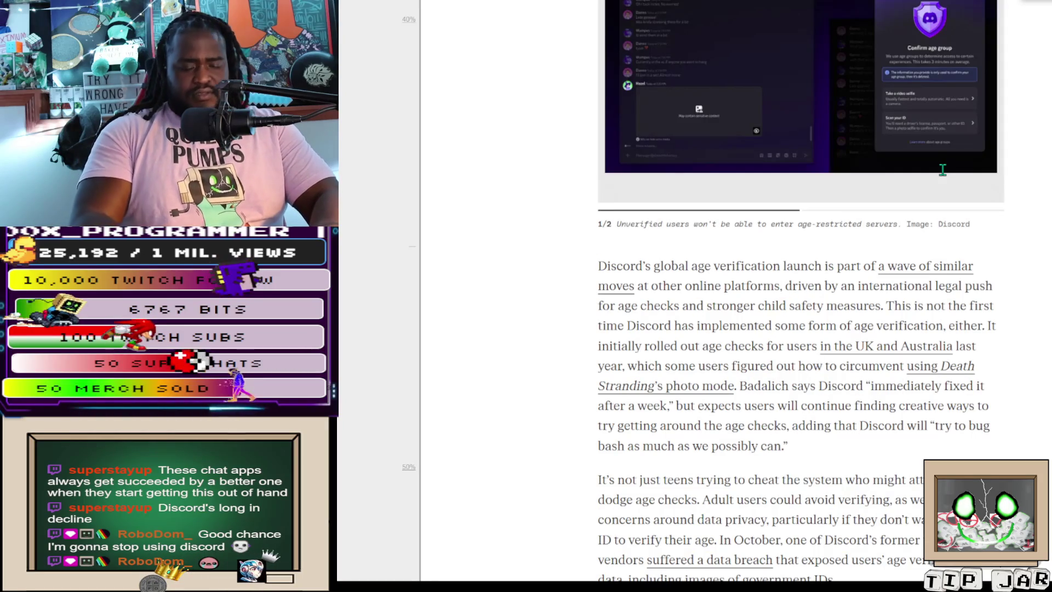
{"action": "scroll", "coordinate": [942, 169], "scroll_direction": "down", "scroll_amount": 15}
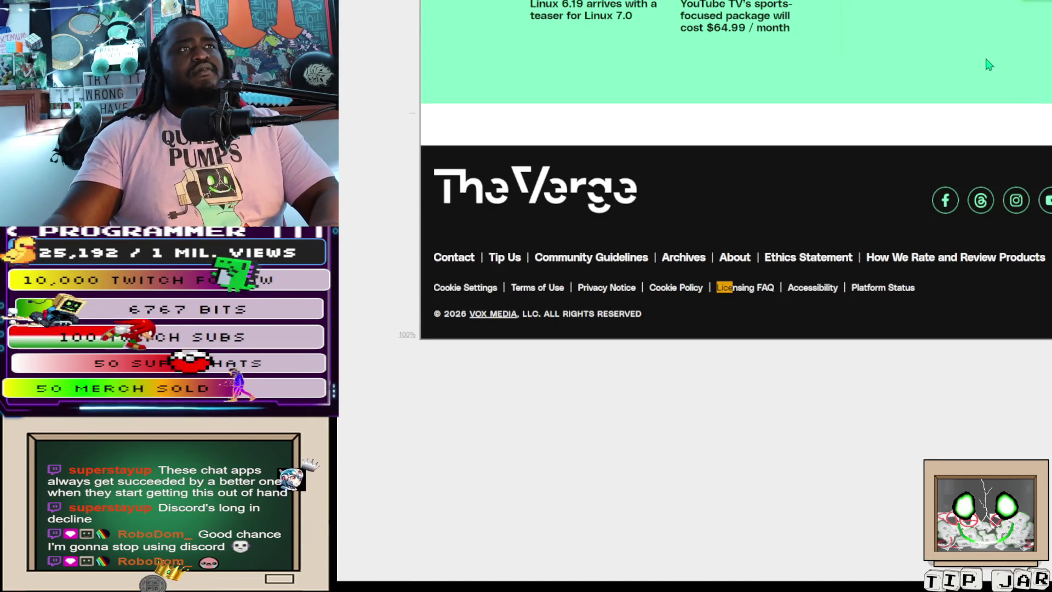
{"action": "scroll", "coordinate": [783, 63], "scroll_direction": "up", "scroll_amount": 15}
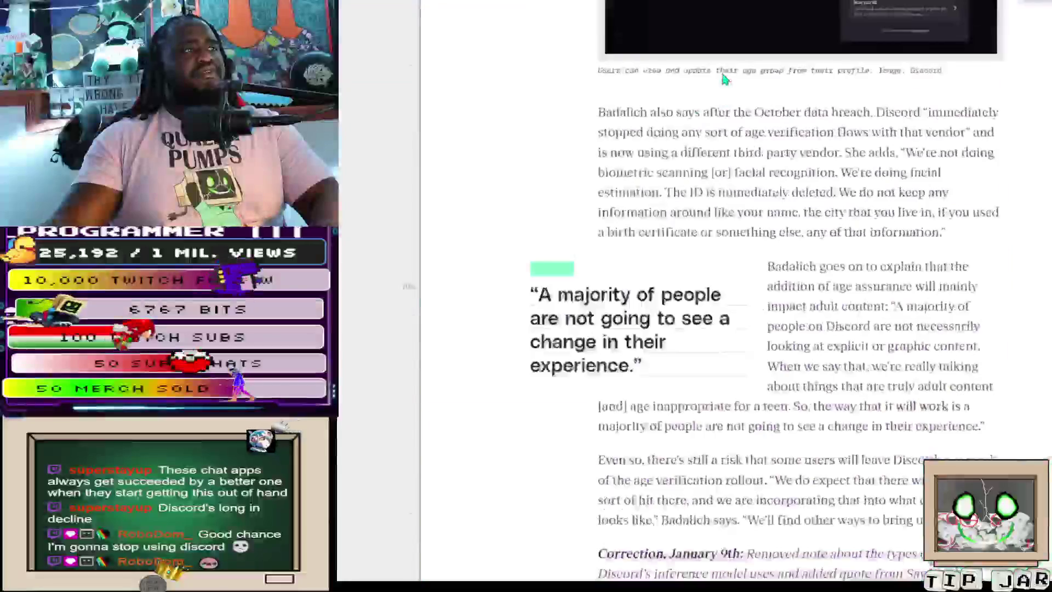
{"action": "scroll", "coordinate": [724, 78], "scroll_direction": "up", "scroll_amount": 7}
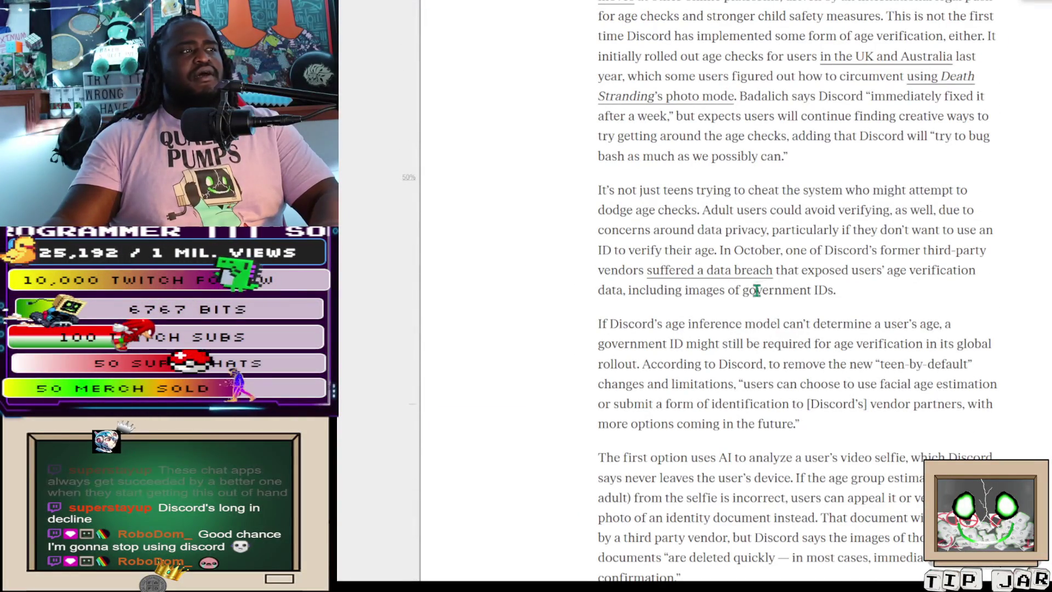
{"action": "mouse_move", "coordinate": [743, 291]}
{"action": "left_mouse_down"}
{"action": "mouse_move", "coordinate": [908, 320]}
{"action": "mouse_move", "coordinate": [789, 269]}
{"action": "mouse_move", "coordinate": [833, 290]}
{"action": "left_mouse_up"}
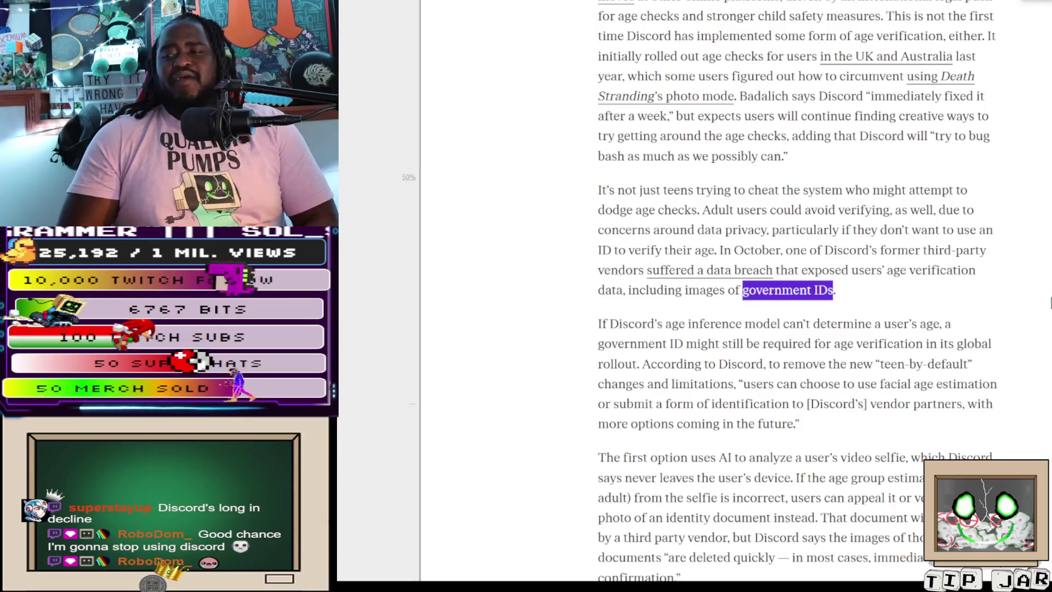
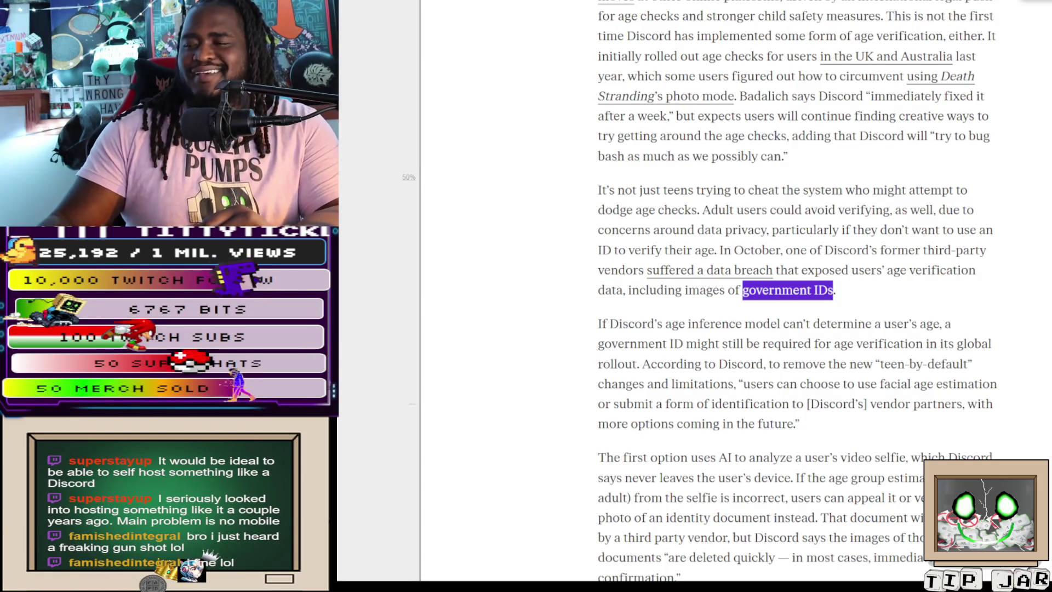
Cycle past the meme, Facebook and TikTok windows back to the Godot TwitchEvents project
{"action": "key", "text": "alt+Tab"}
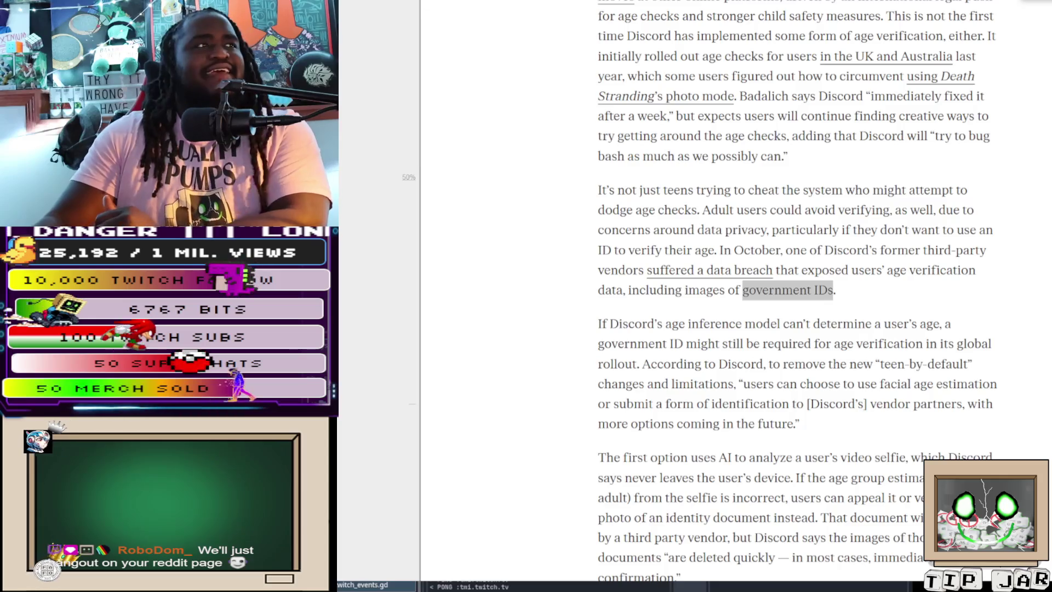
{"action": "key", "text": "alt+Tab"}
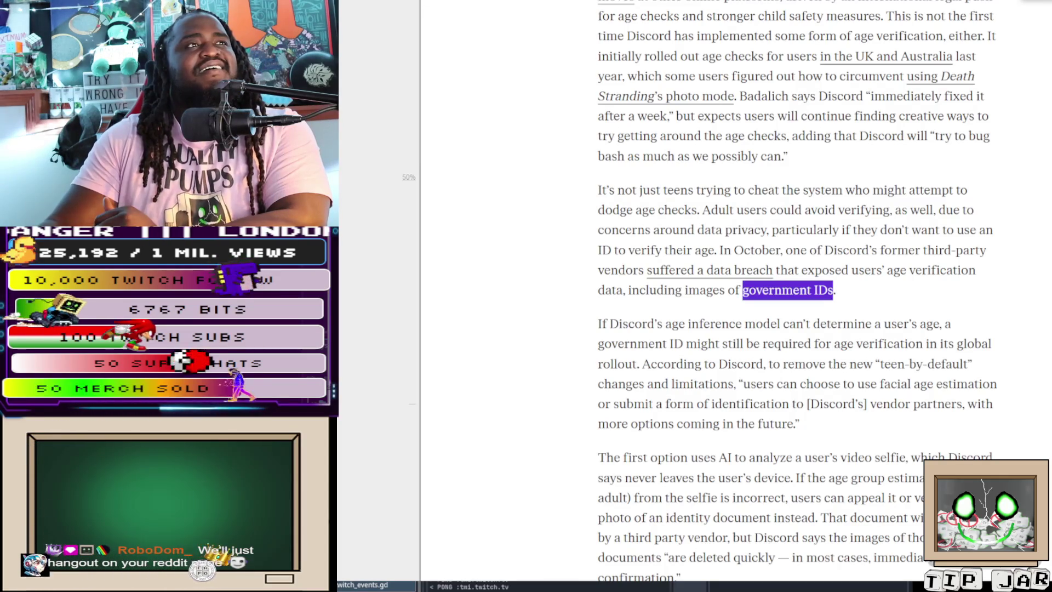
{"action": "key", "text": "alt+Tab"}
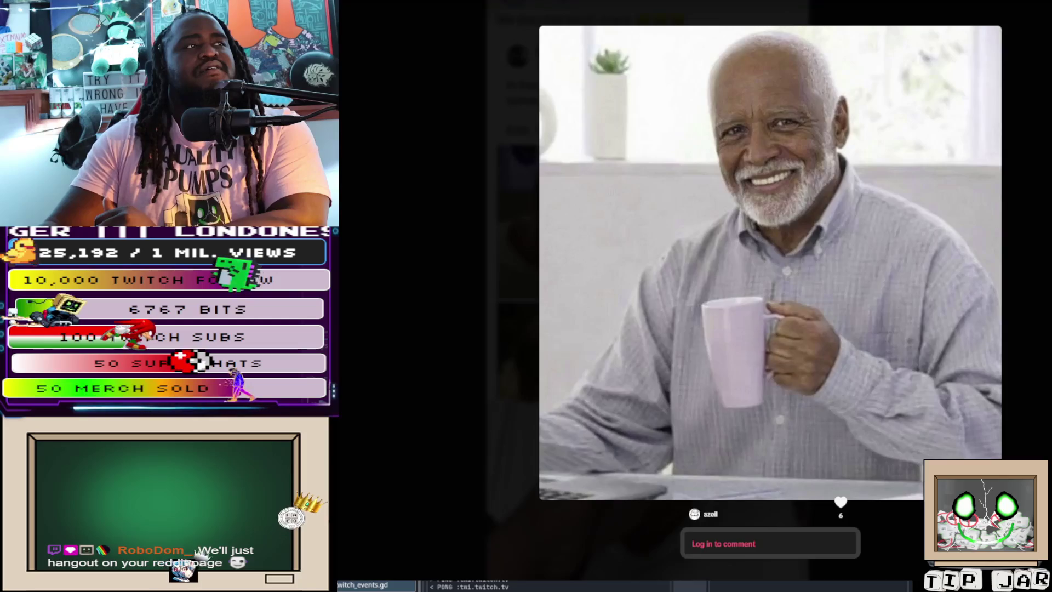
{"action": "key", "text": "alt+Tab"}
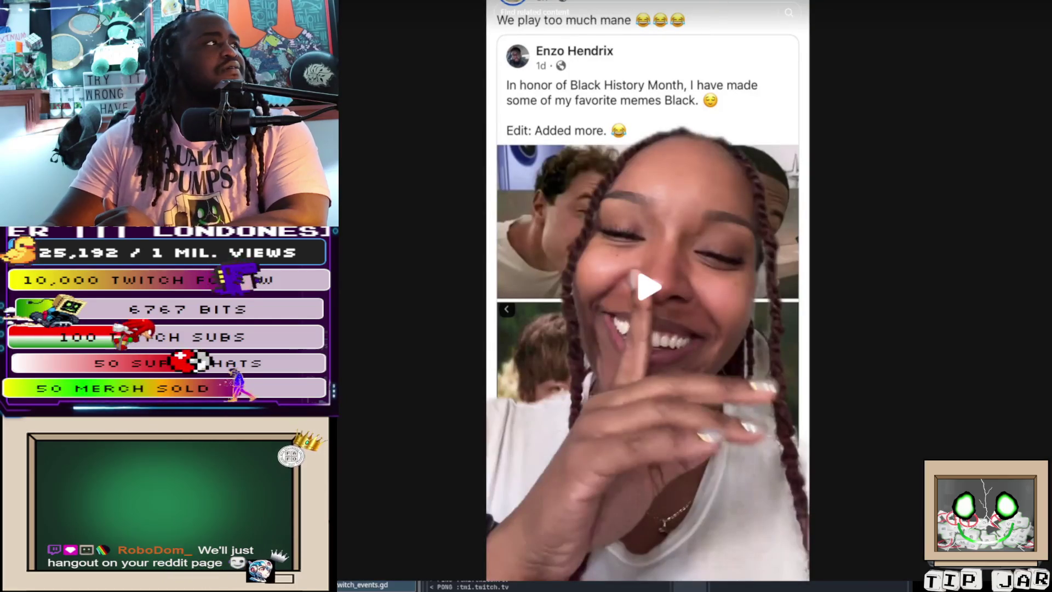
{"action": "key", "text": "alt+Tab"}
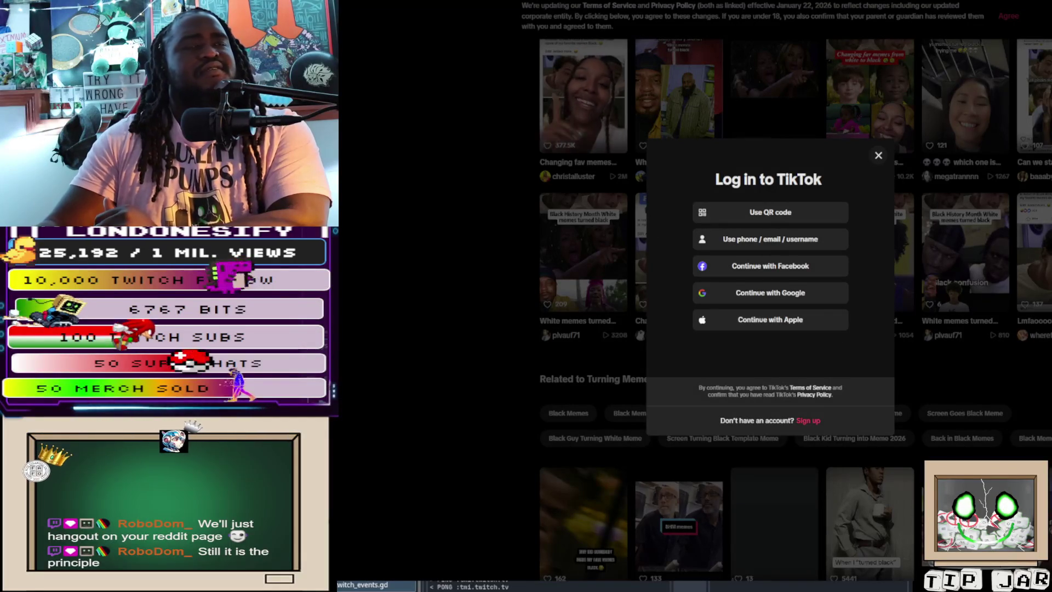
{"action": "key", "text": "alt+Tab"}
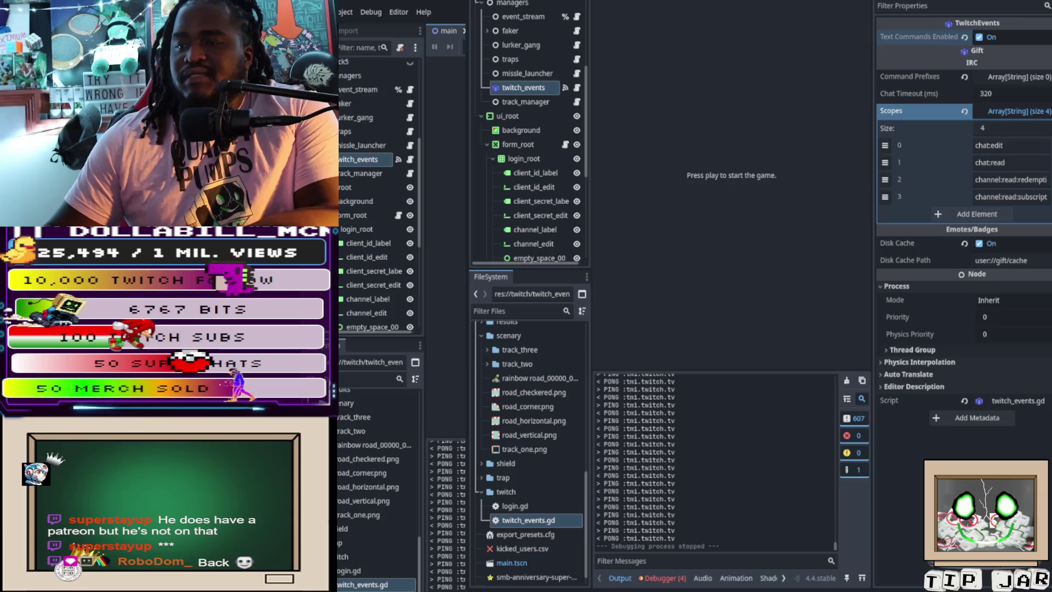
Switch from Godot to the GPT-4o mini chat page
{"action": "key", "text": "alt+Tab"}
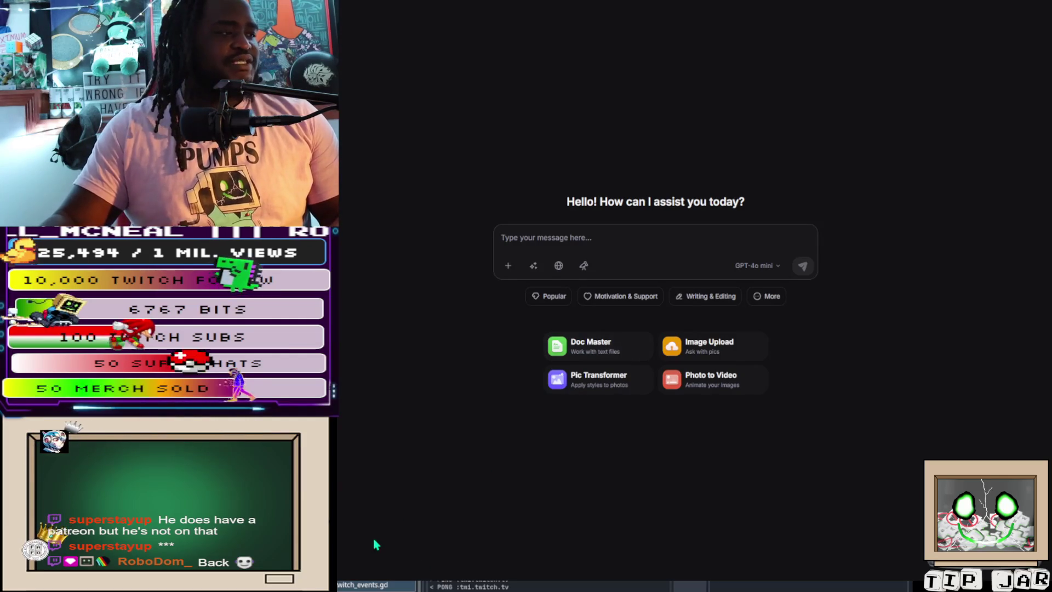
Draft a prompt about paused AI data centers in New York, Oklahoma and Georgia and AI-bubble fears
{"action": "left_click", "coordinate": [596, 238]}
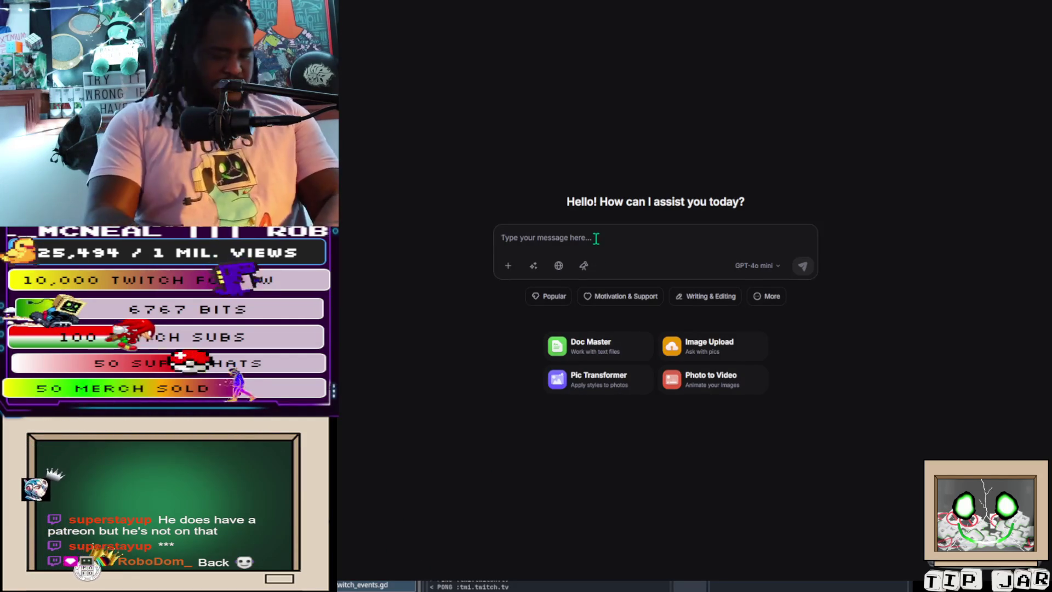
{"action": "type", "text": "I w"}
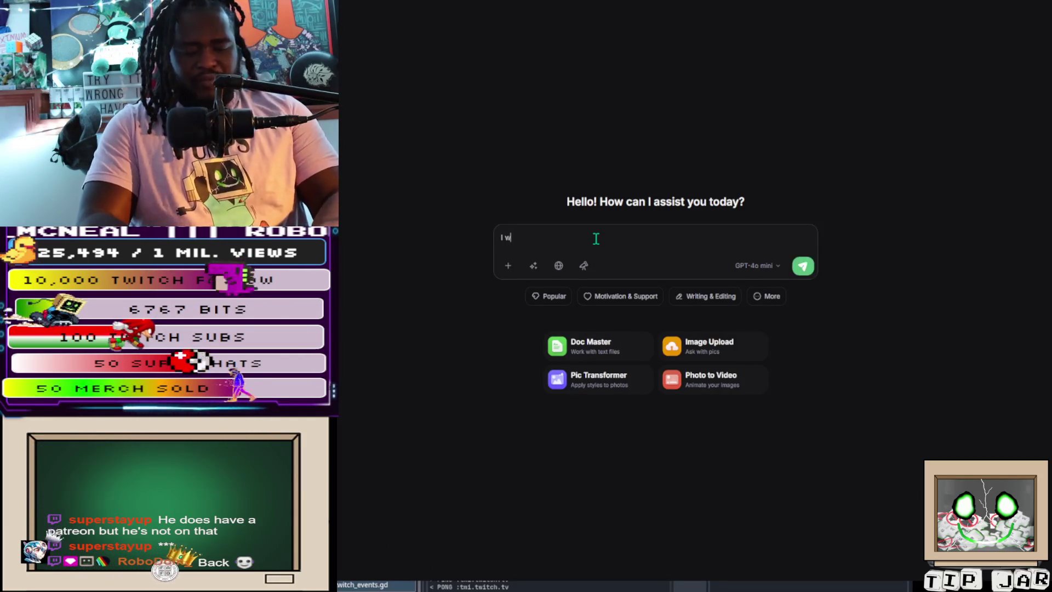
{"action": "type", "text": "ant to take into con"}
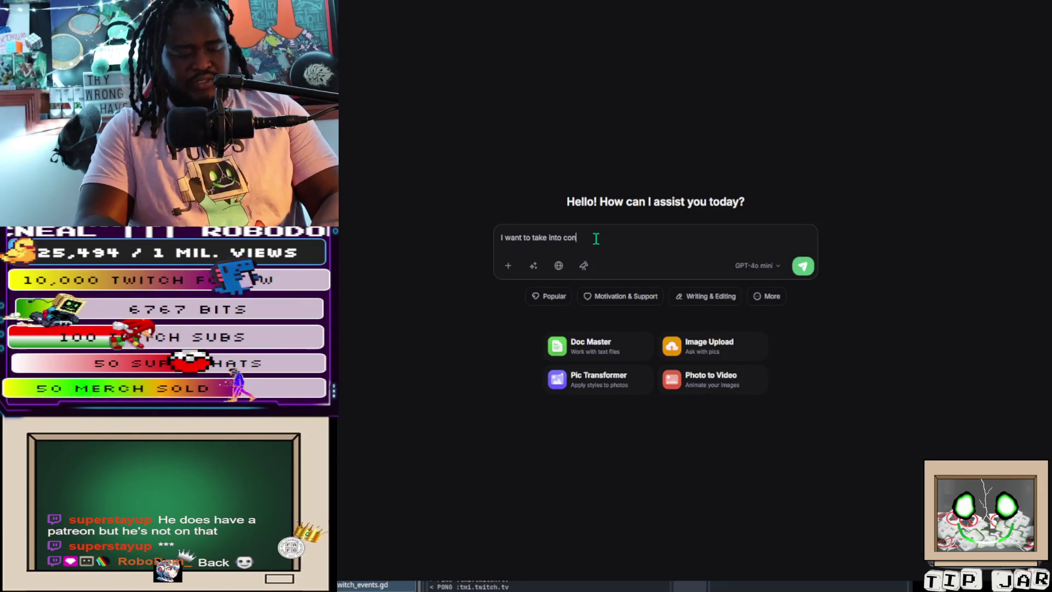
{"action": "type", "text": "sidera"}
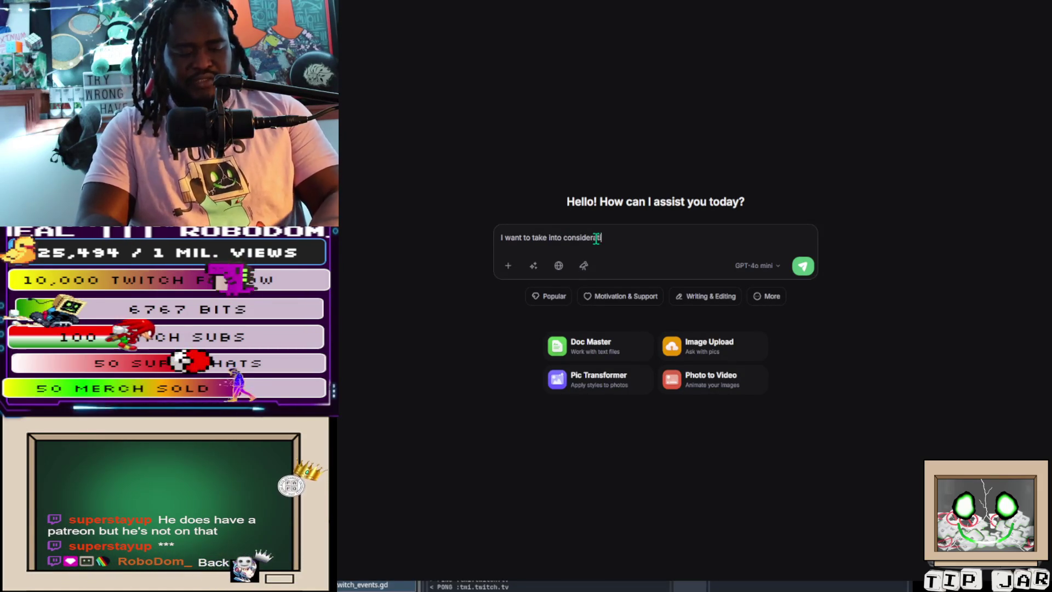
{"action": "type", "text": "tion the fact al data centers in "}
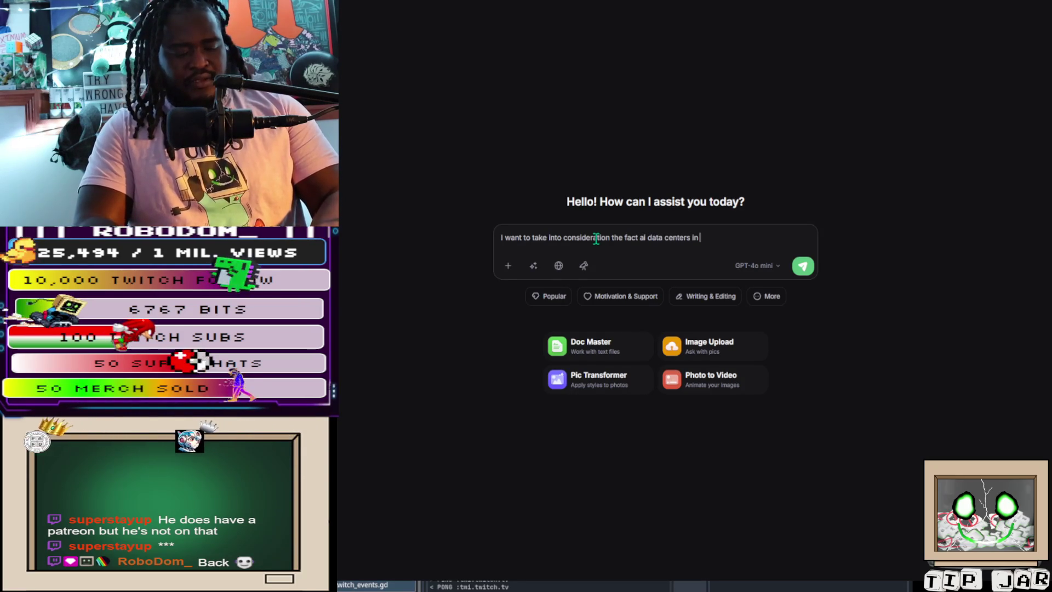
{"action": "type", "text": "ney ork"}
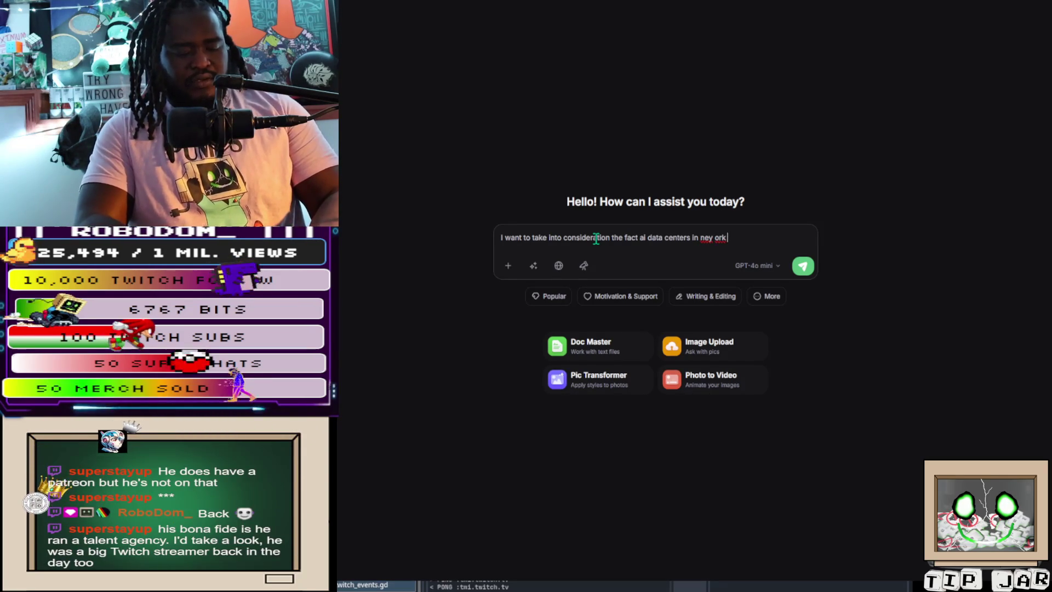
{"action": "type", "text": " oklahom"}
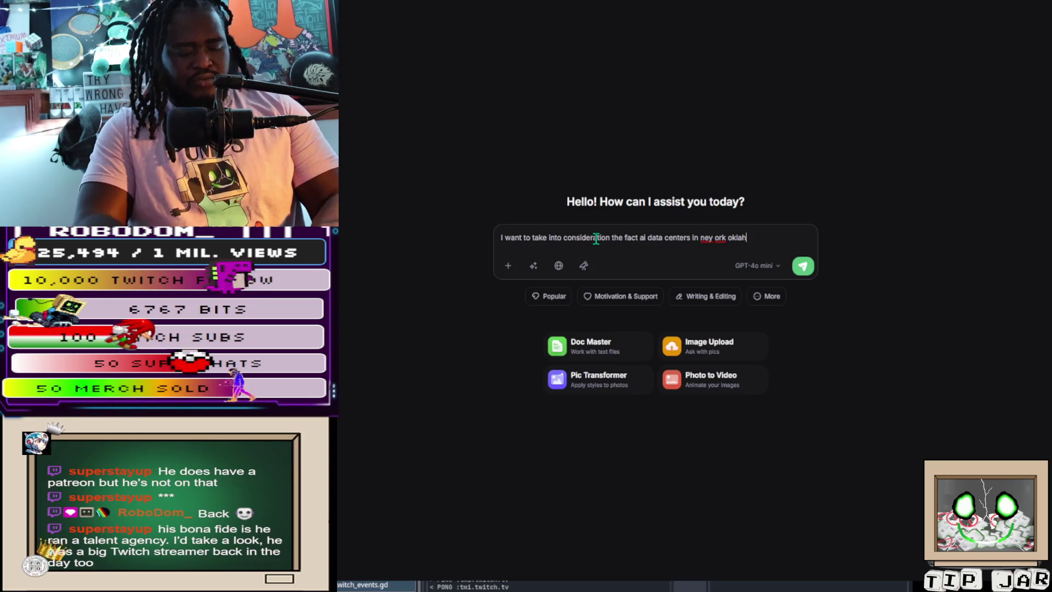
{"action": "type", "text": "a and "}
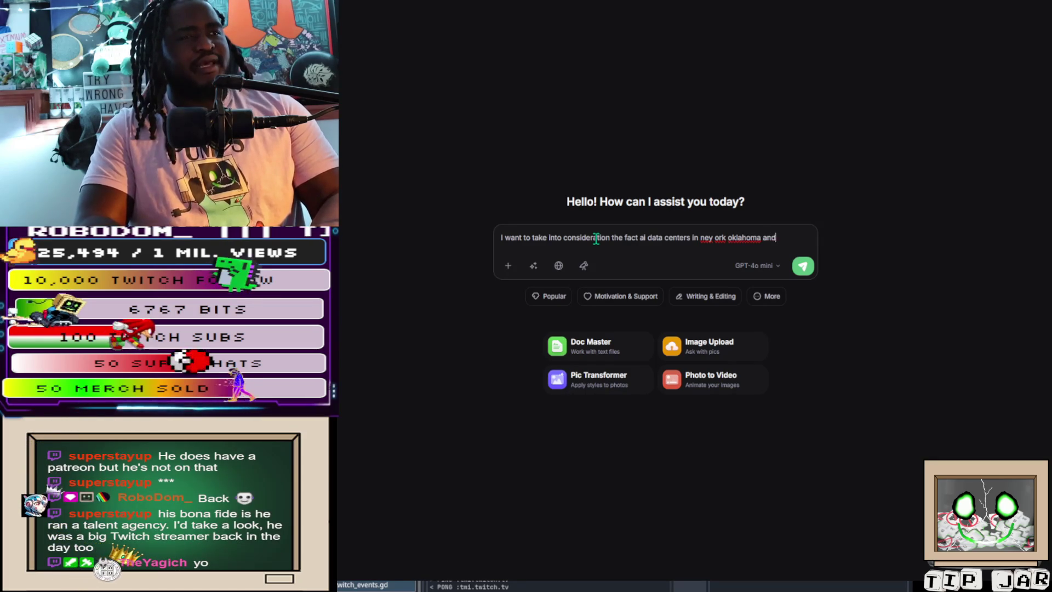
{"action": "type", "text": "ge"}
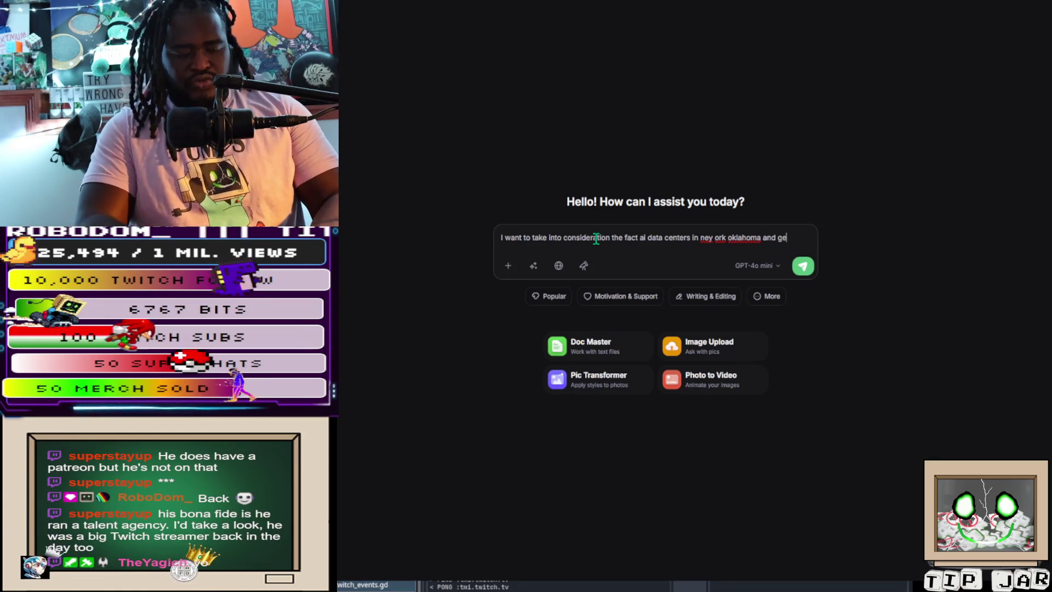
{"action": "type", "text": "orgia are "}
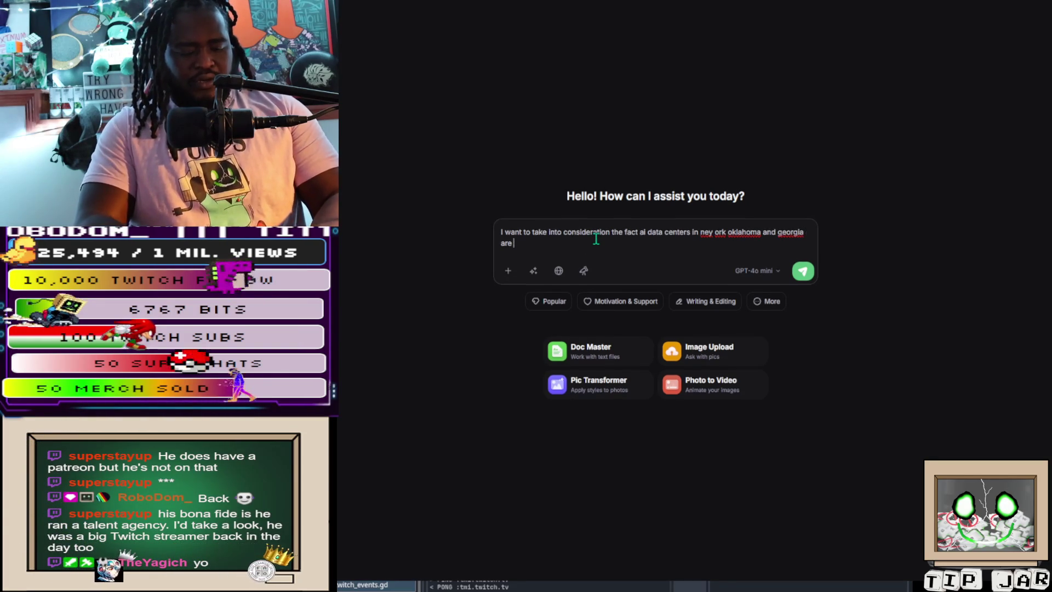
{"action": "type", "text": "on pause and the recent fear idex for ai bubble crash. give me a aheads "}
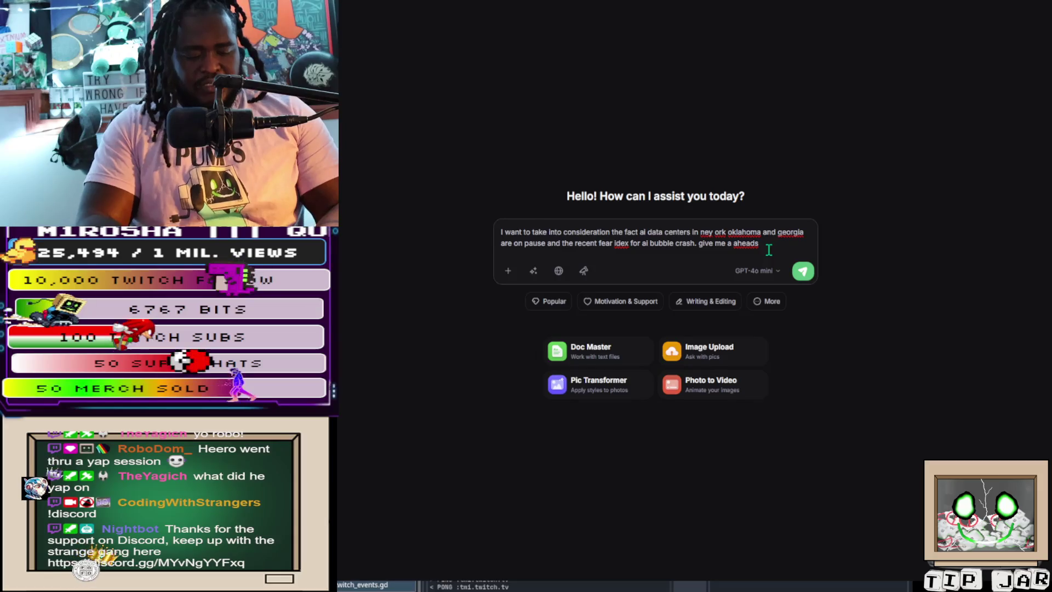
{"action": "type", "text": "stock p"}
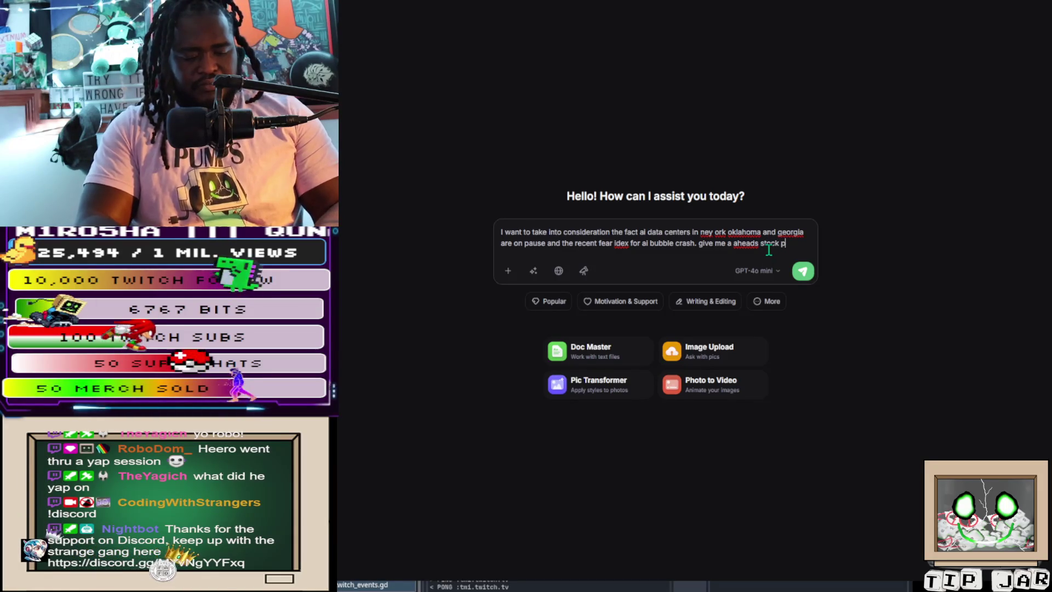
{"action": "type", "text": "lay on how th"}
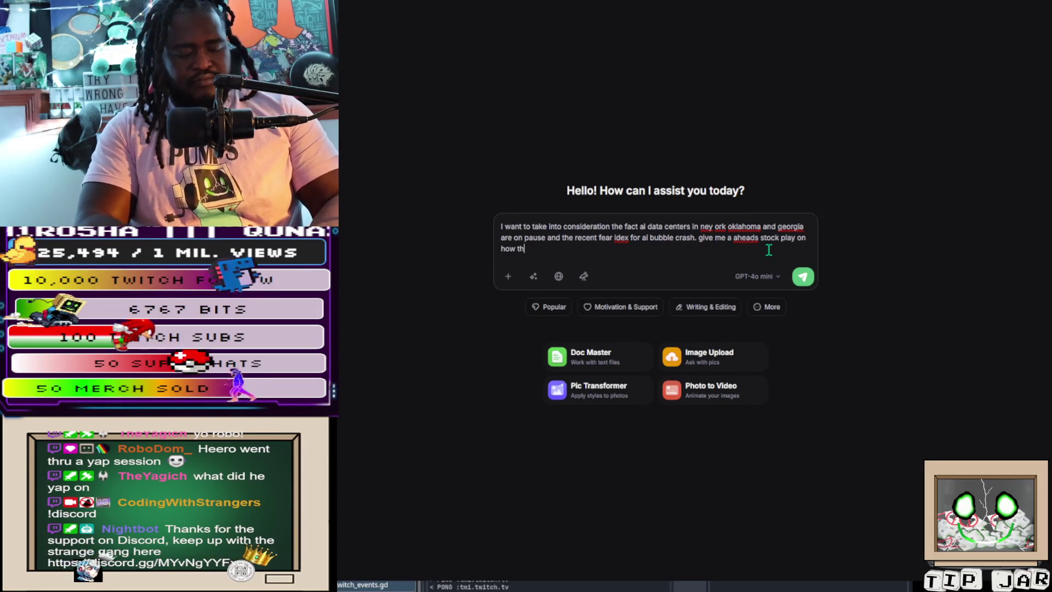
{"action": "type", "text": "e market"}
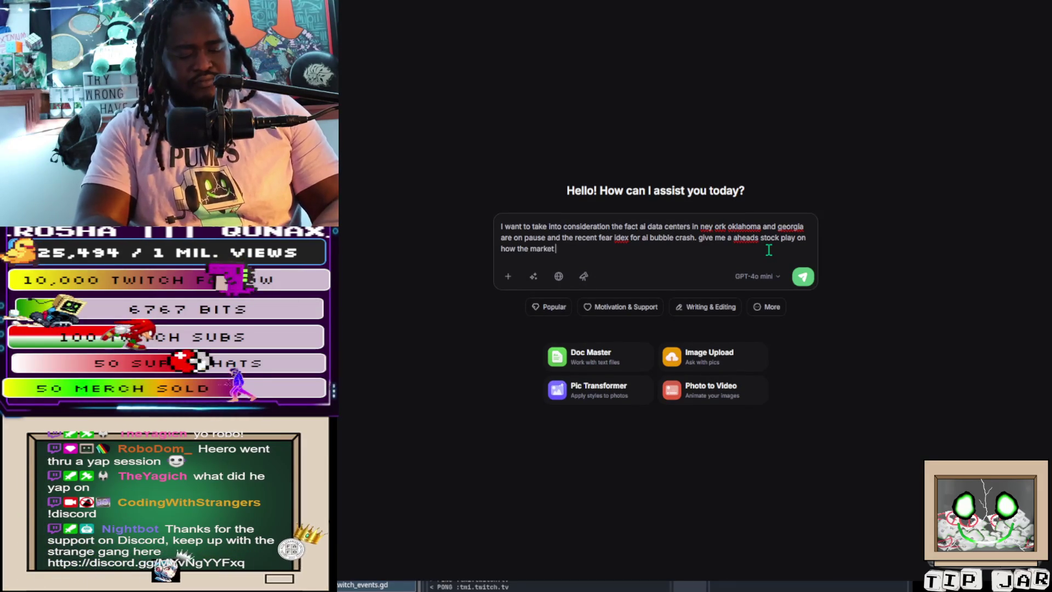
{"action": "type", "text": " may"}
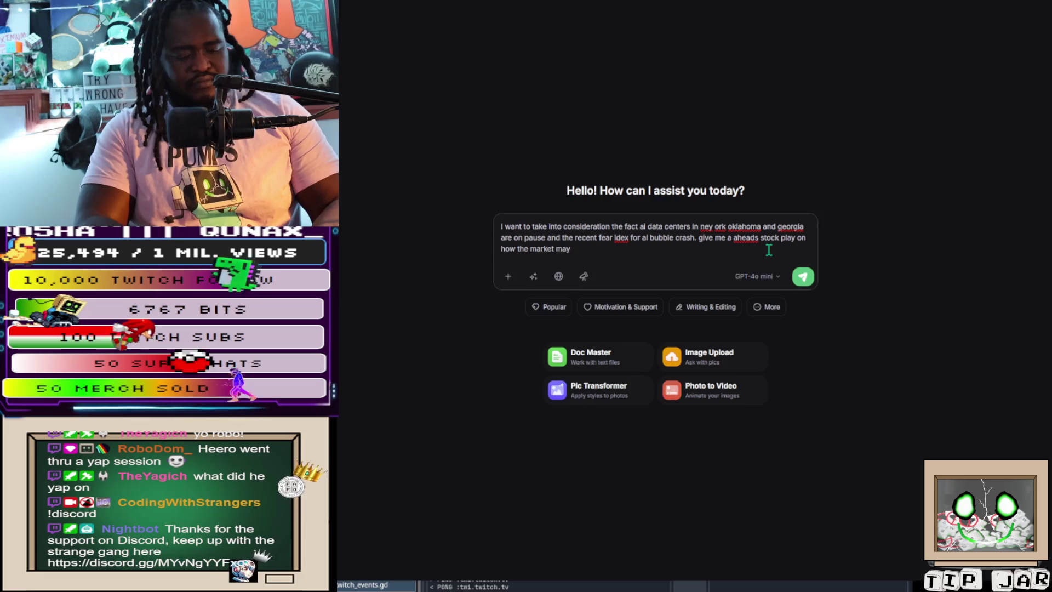
{"action": "type", "text": " shi"}
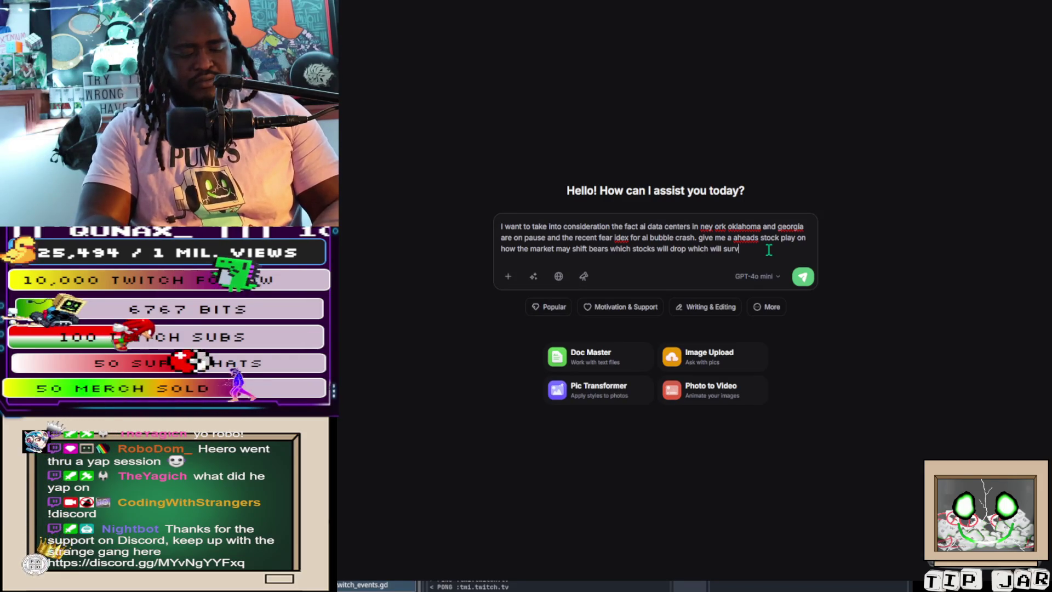
{"action": "type", "text": "e. this "}
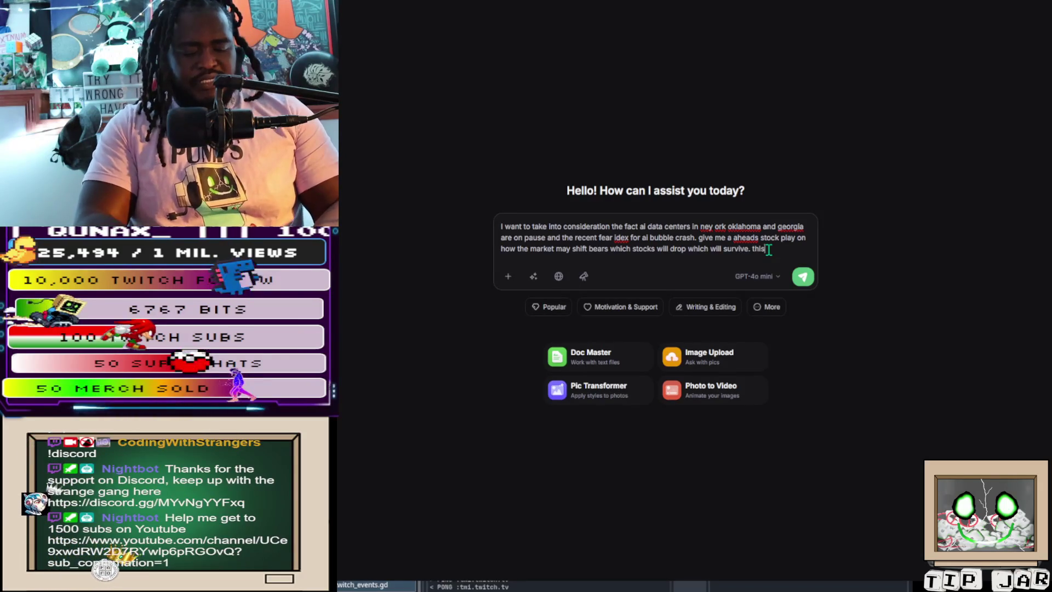
{"action": "type", "text": "time last ty"}
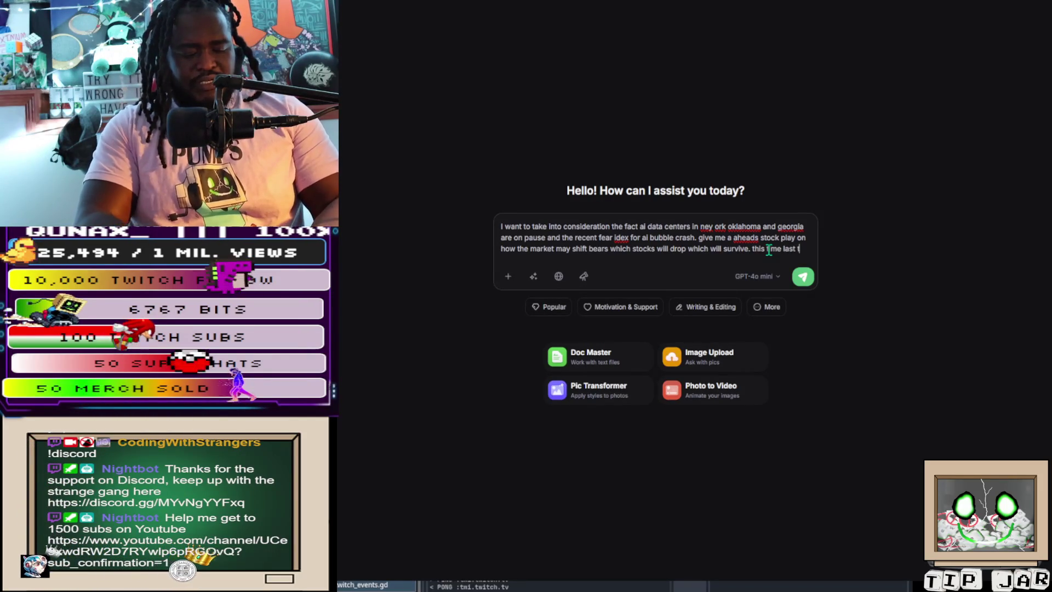
{"action": "key", "text": "BackSpace"}
{"action": "key", "text": "BackSpace"}
{"action": "type", "text": "year cr"}
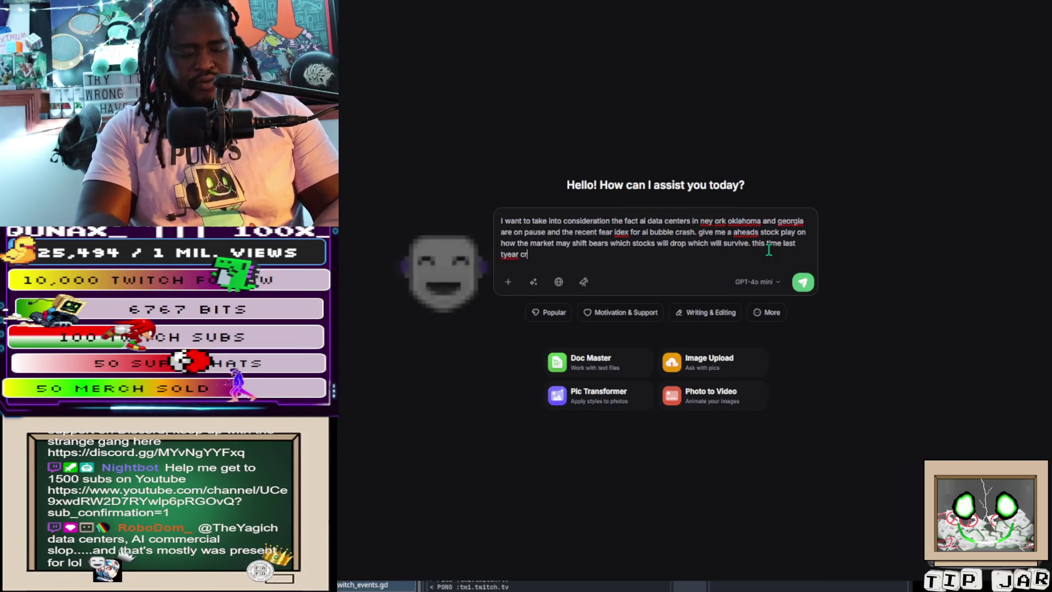
{"action": "type", "text": "ypto was "}
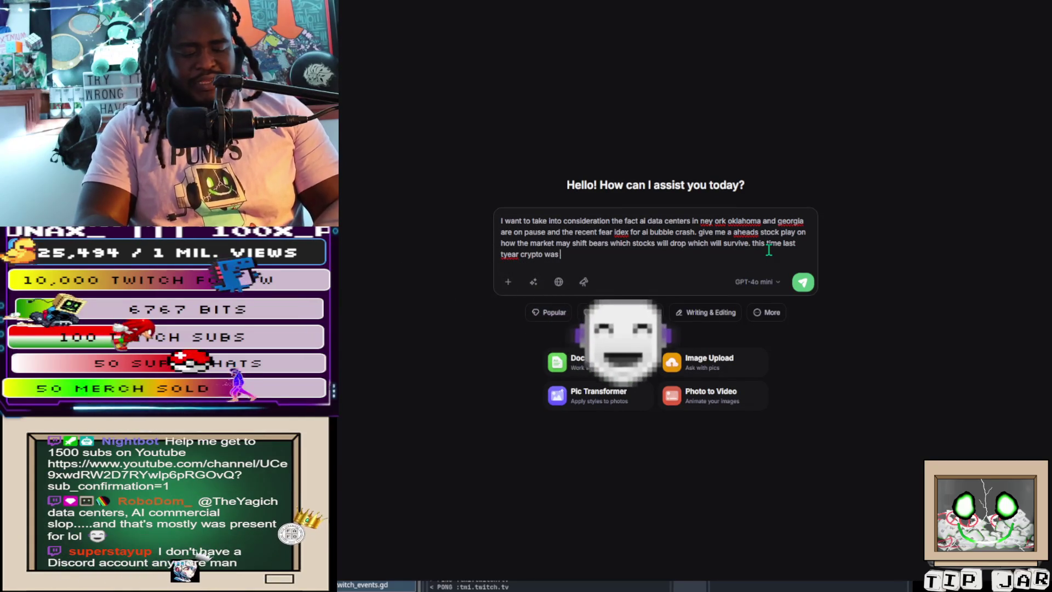
{"action": "type", "text": "every whe"}
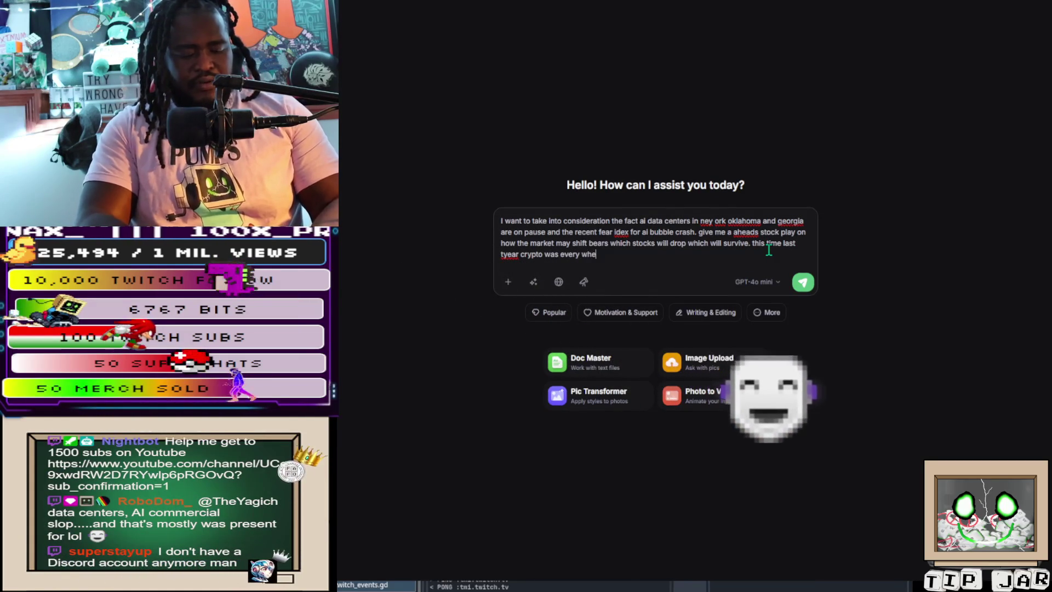
{"action": "type", "text": "re now the"}
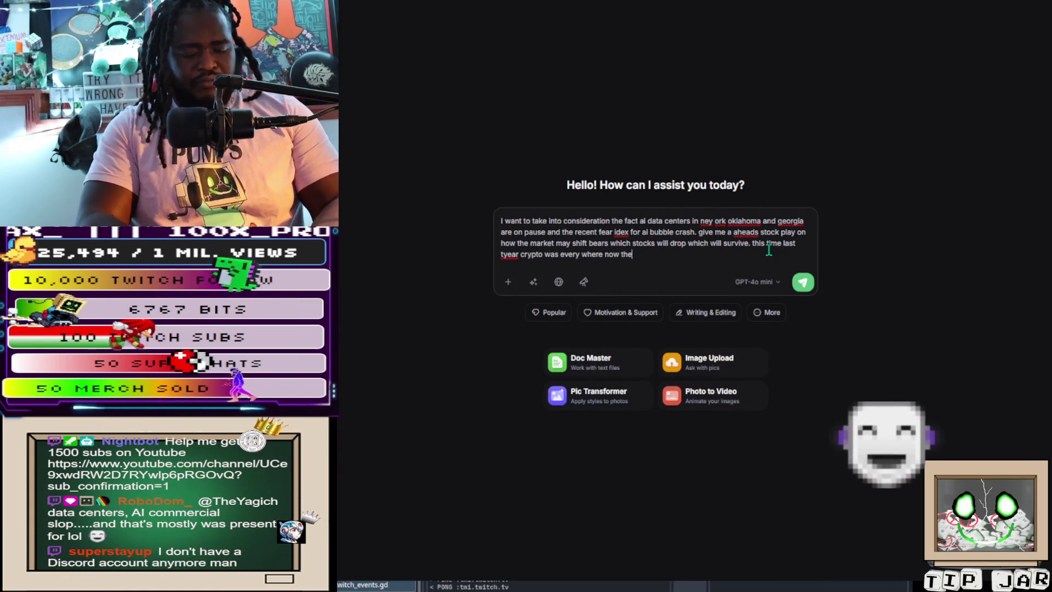
{"action": "type", "text": " market is i"}
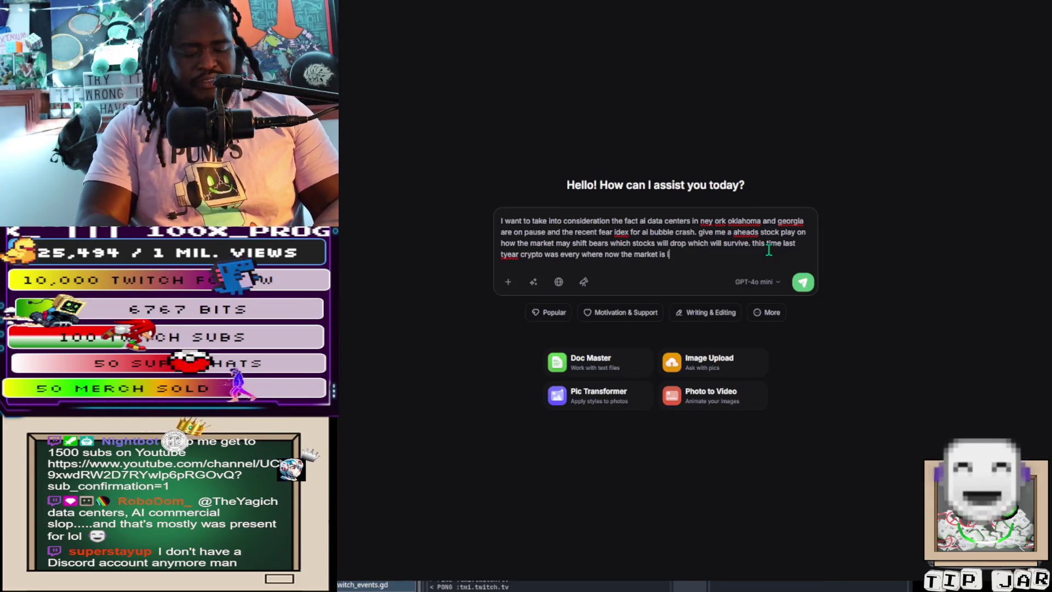
{"action": "type", "text": "n the toll"}
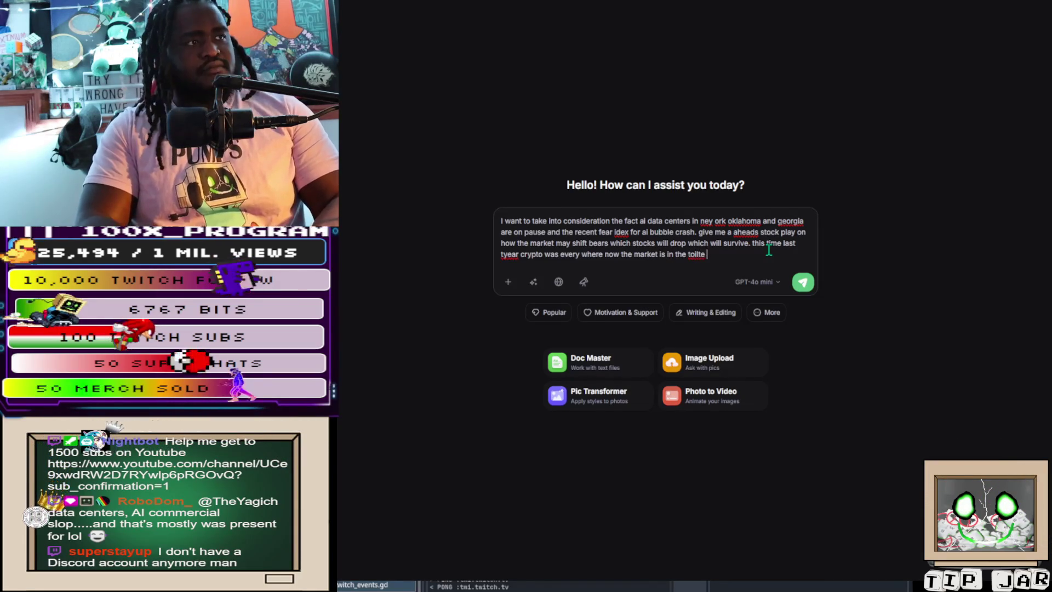
{"action": "type", "text": "et"}
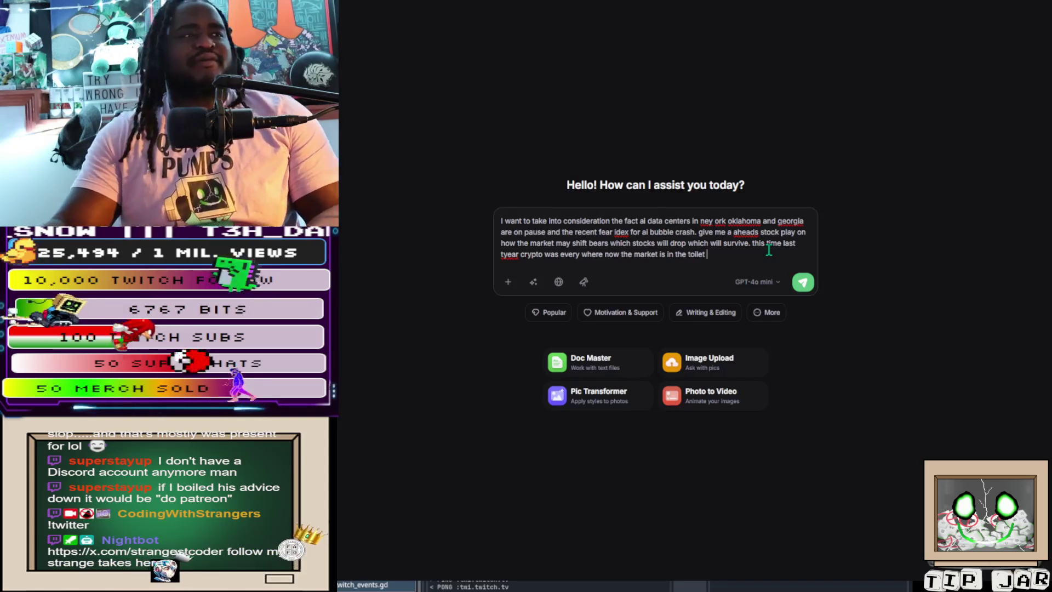
Finish the prompt asking the AI to 'put some legs to this theory' and send it
{"action": "left_click", "coordinate": [722, 254]}
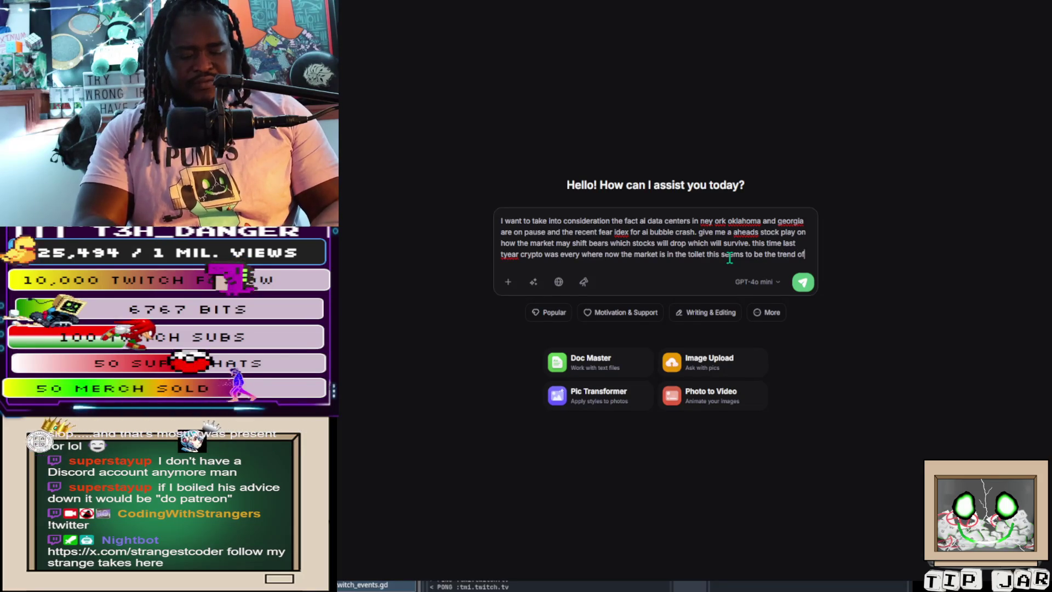
{"action": "type", "text": "ai too "}
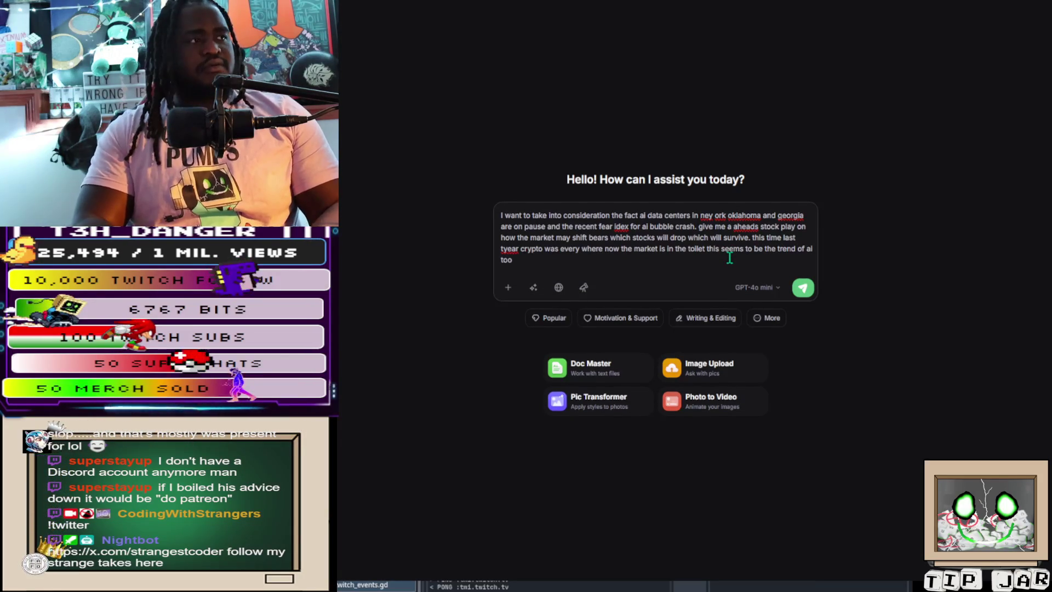
{"action": "type", "text": "can y"}
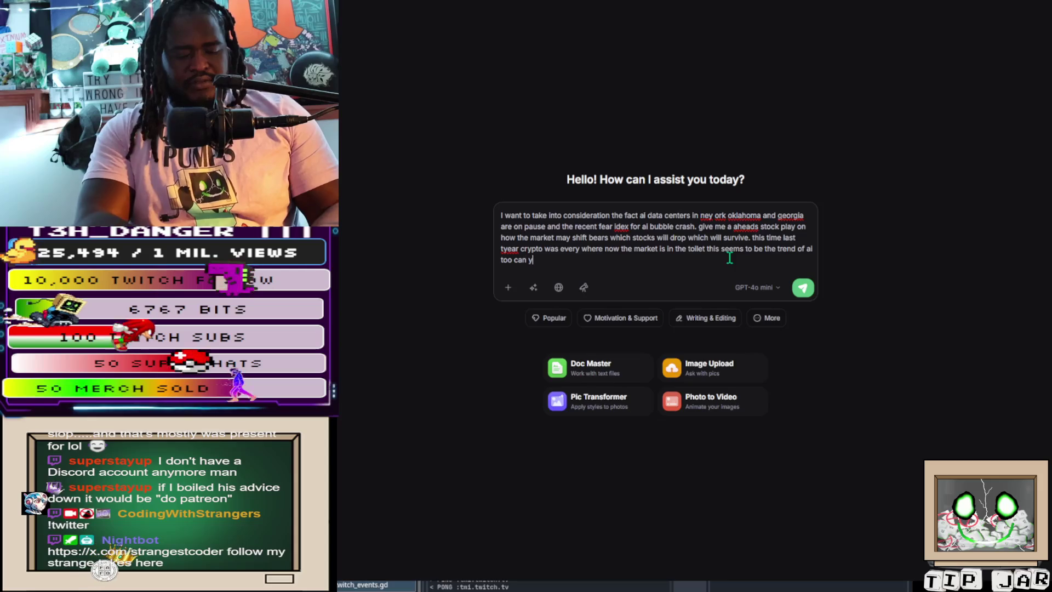
{"action": "type", "text": "ou put so"}
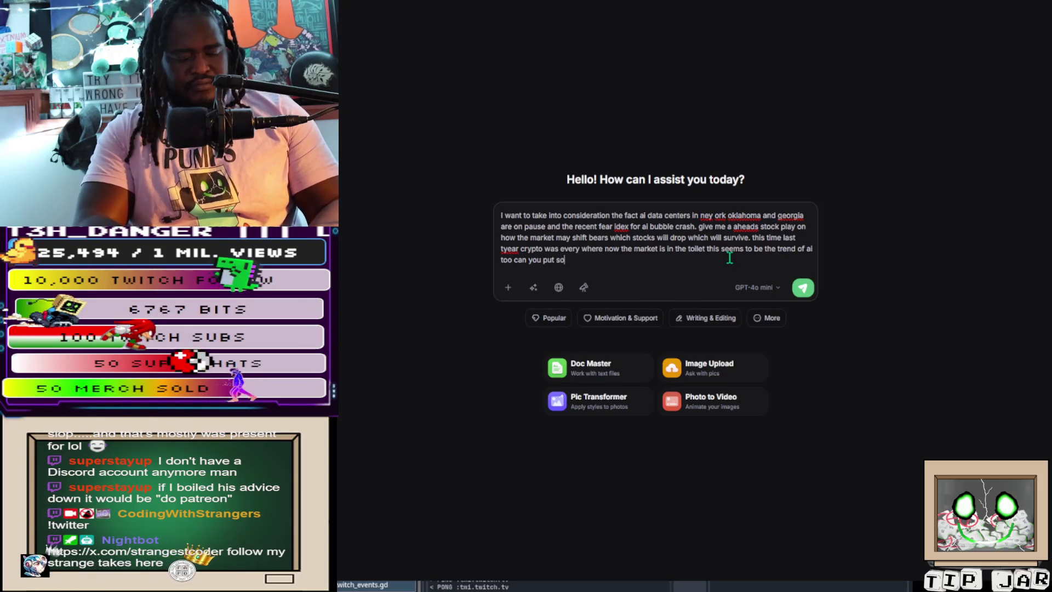
{"action": "type", "text": "me legs"}
{"action": "type", "text": " to "}
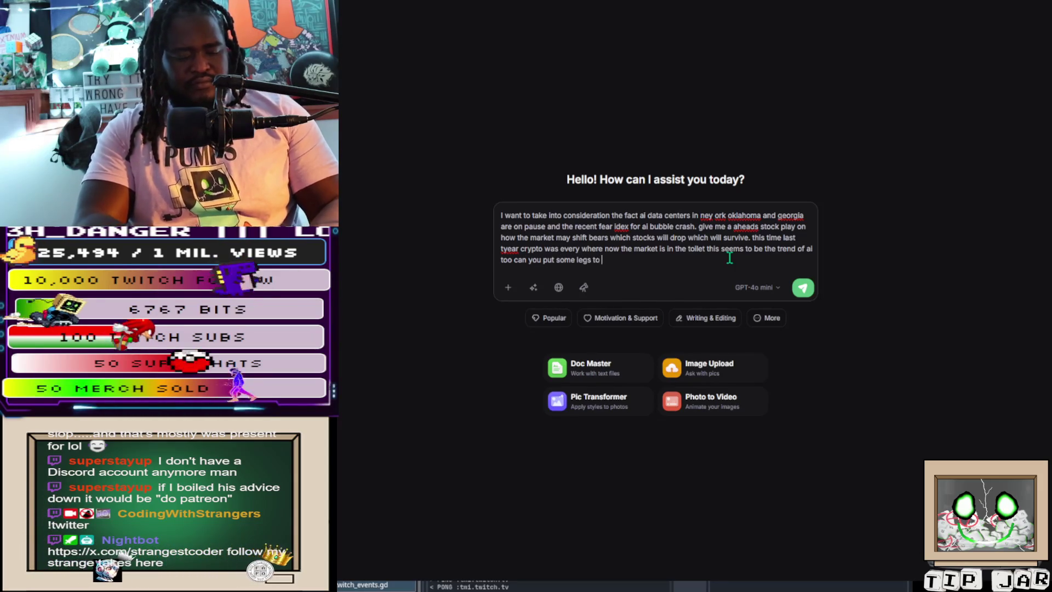
{"action": "type", "text": "this theory"}
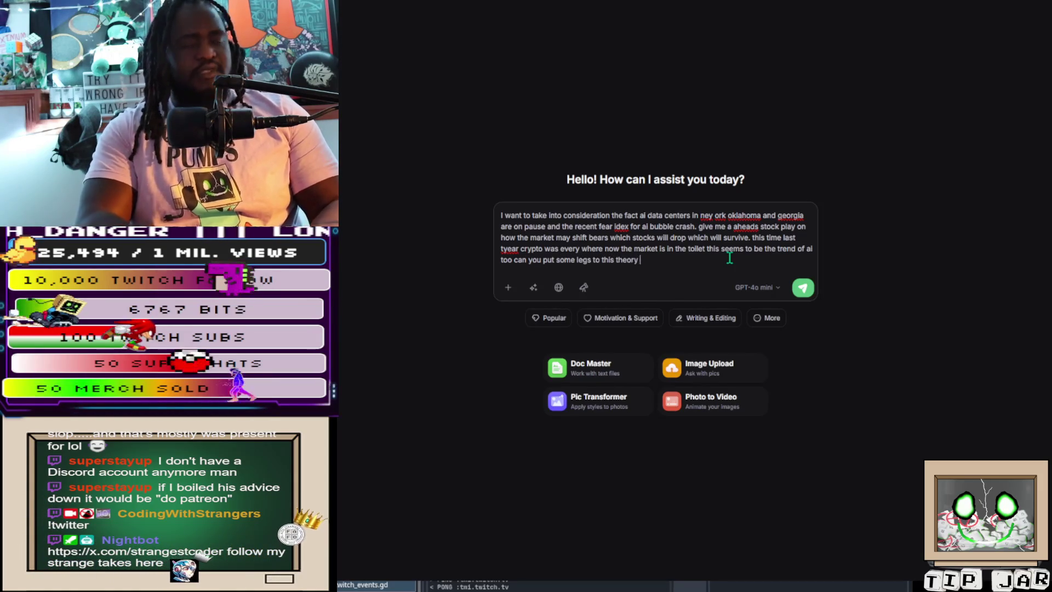
{"action": "key", "text": "Return"}
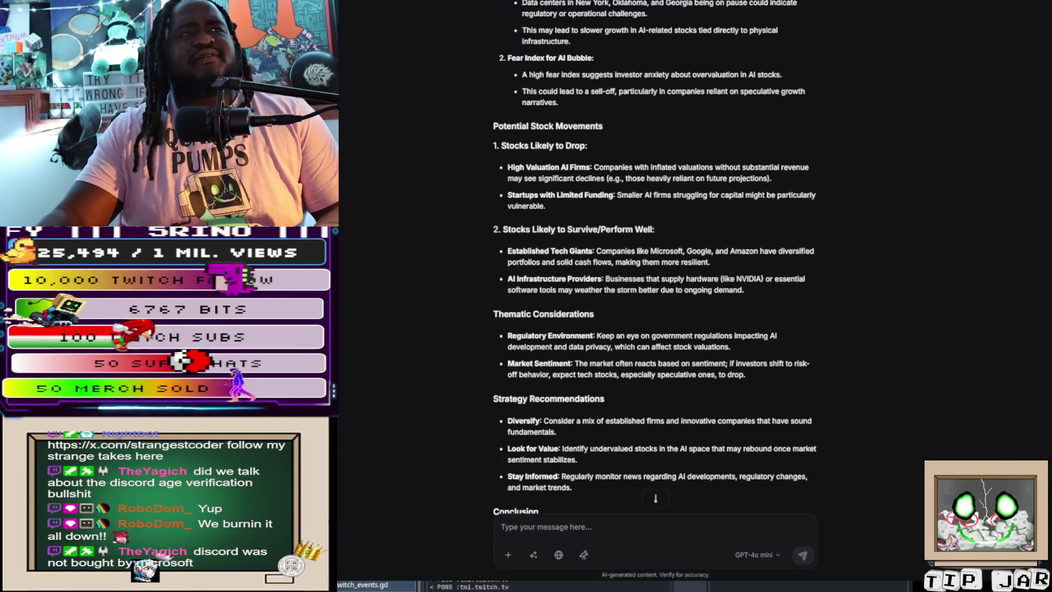
After reading the stock answer, open a new Google page with Ctrl+T
{"action": "key", "text": "ctrl+t"}
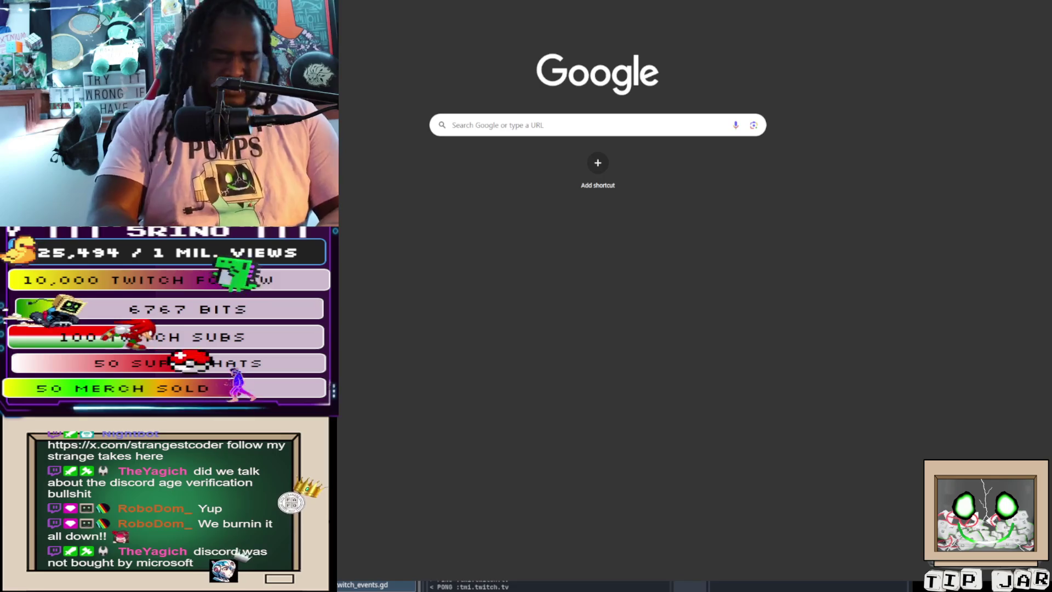
Search Google for Discord–Microsoft acquisition news, skim the results, then return to the AI chat
{"action": "type", "text": "studio.youtube.com"}
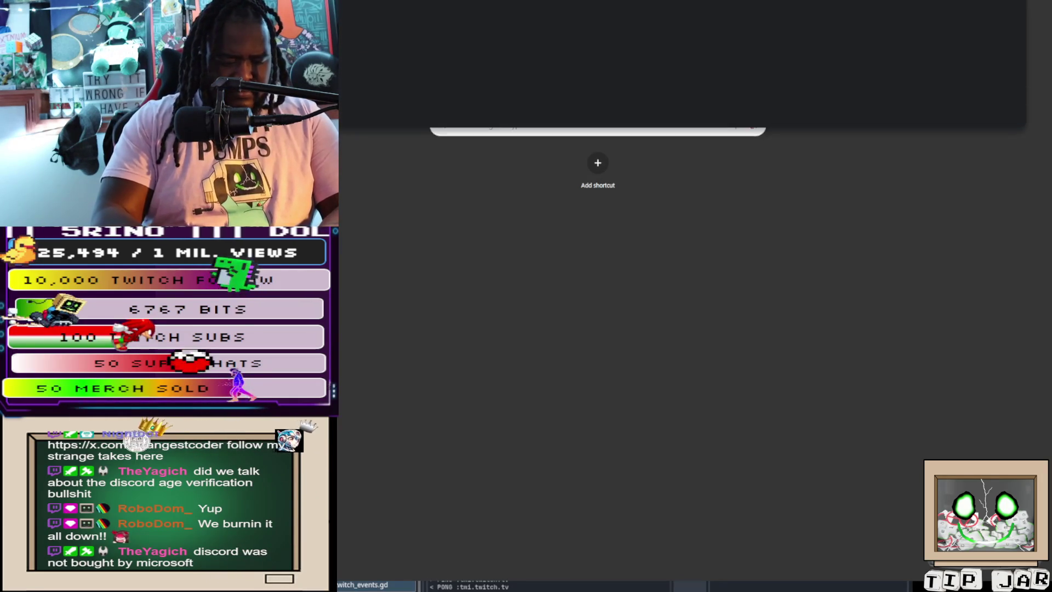
{"action": "key", "text": "Return"}
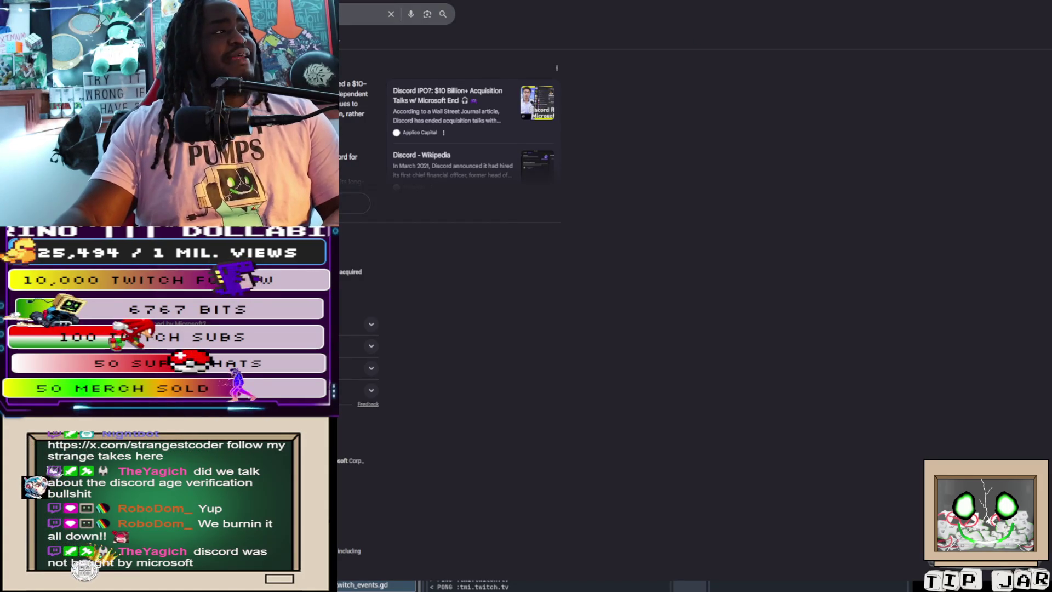
{"action": "scroll", "coordinate": [449, 274], "scroll_direction": "down", "scroll_amount": 3}
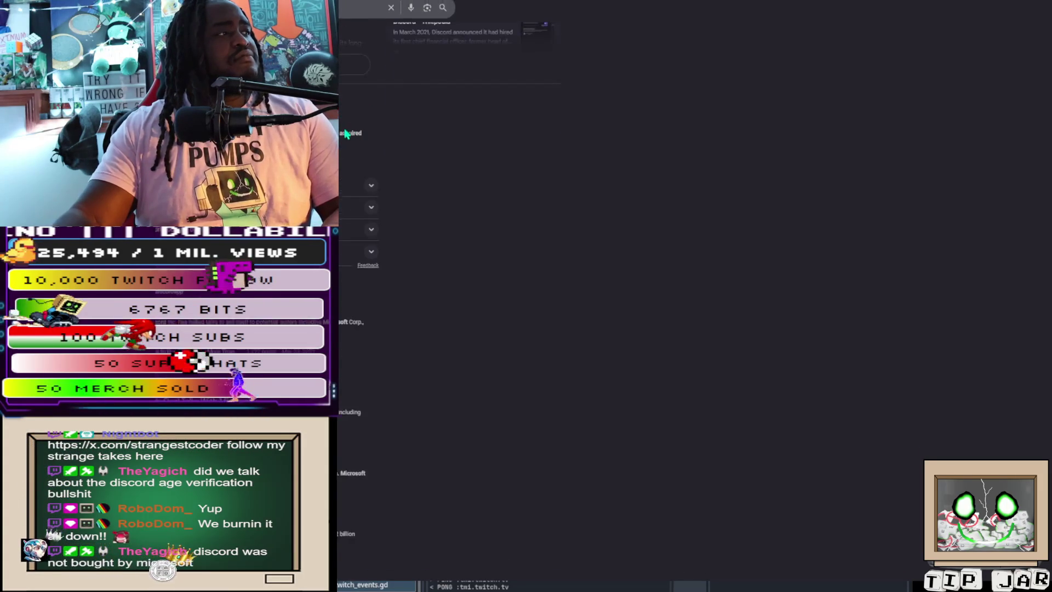
{"action": "scroll", "coordinate": [450, 274], "scroll_direction": "up", "scroll_amount": 2}
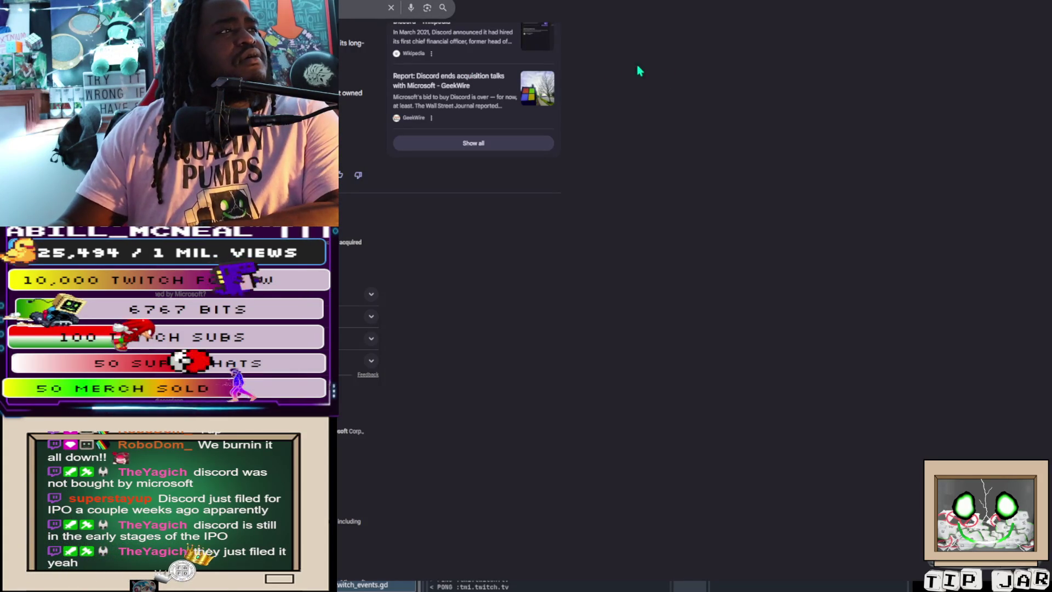
{"action": "scroll", "coordinate": [623, 54], "scroll_direction": "up", "scroll_amount": 2}
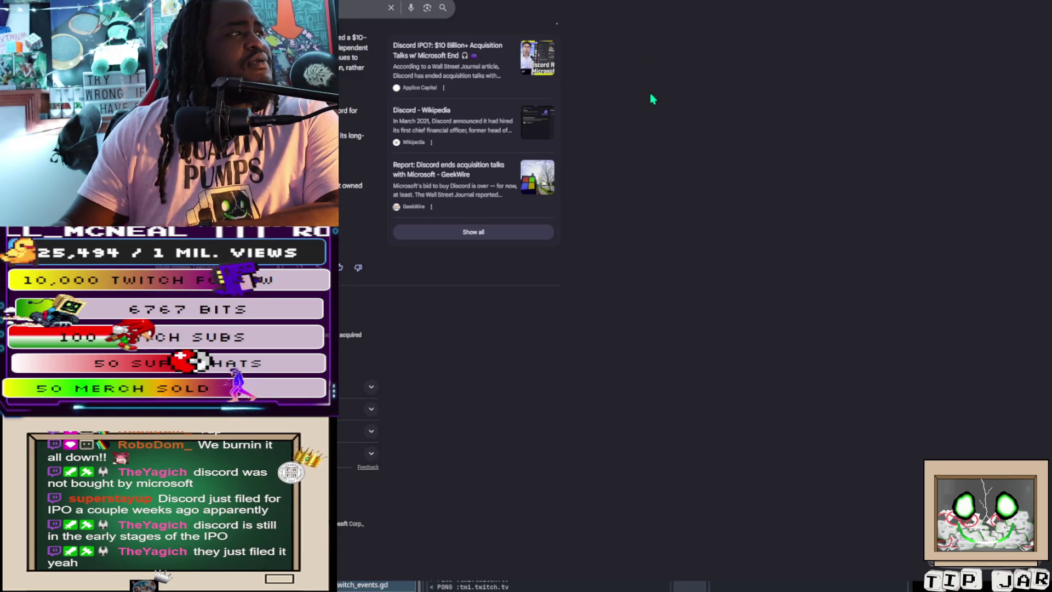
{"action": "scroll", "coordinate": [652, 99], "scroll_direction": "down", "scroll_amount": 1}
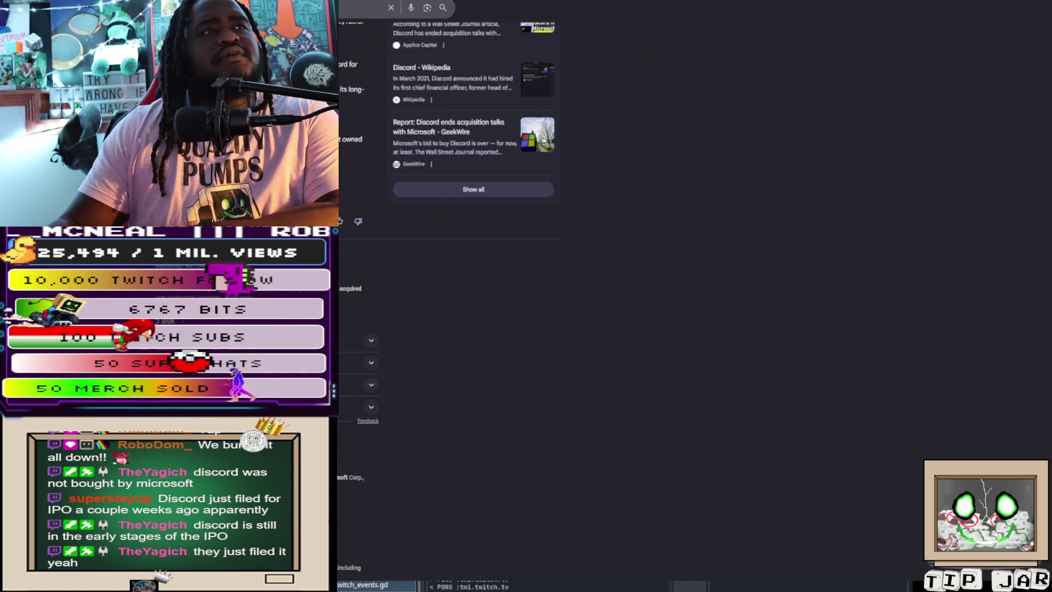
{"action": "key", "text": "alt+Tab"}
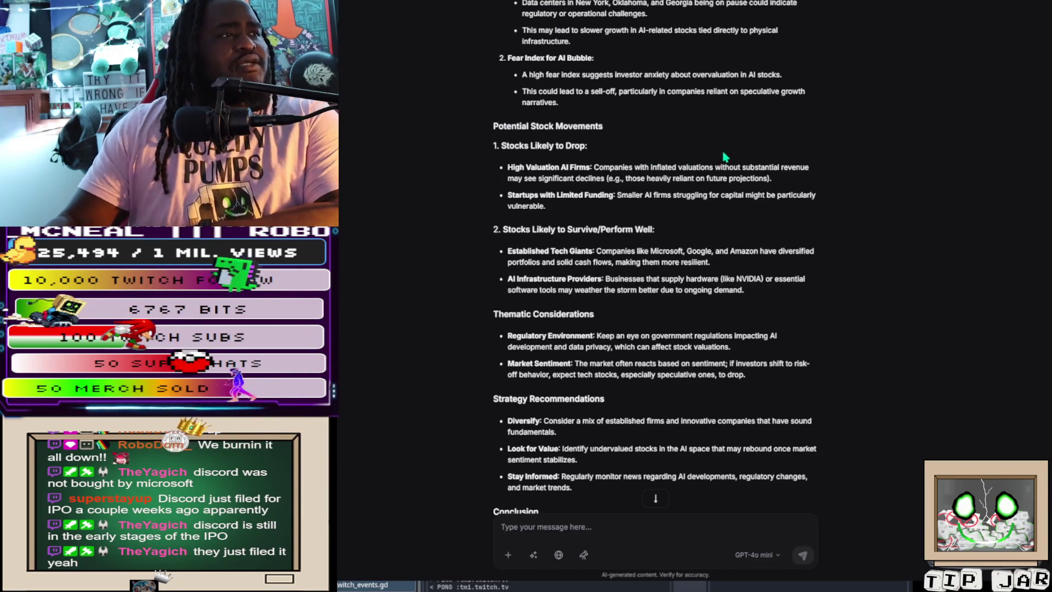
Reread the original question and stock reply, then switch to the Reddit Discord breach post
{"action": "scroll", "coordinate": [754, 59], "scroll_direction": "up", "scroll_amount": 4}
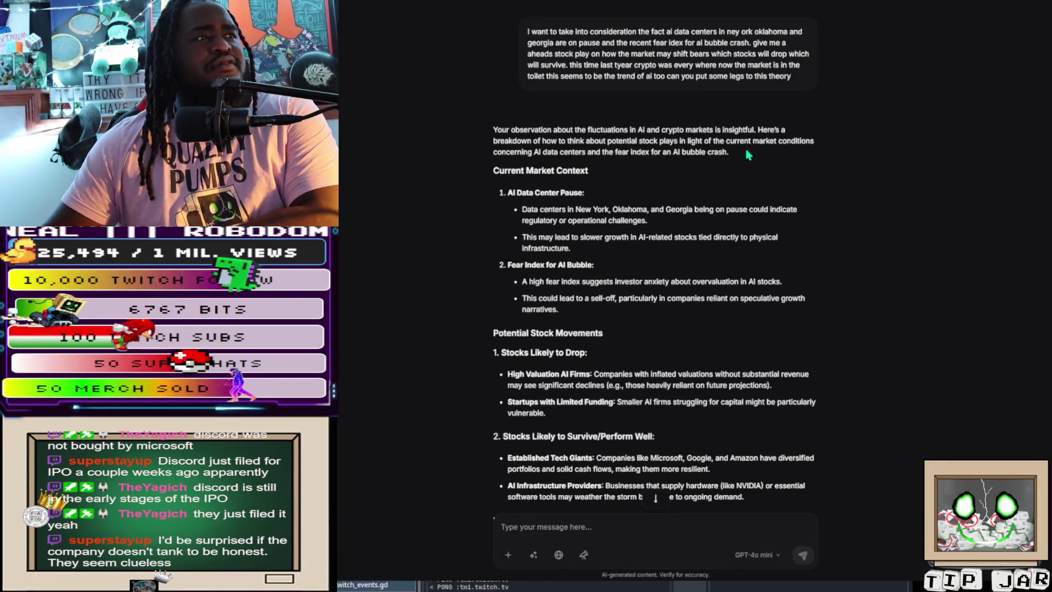
{"action": "scroll", "coordinate": [747, 152], "scroll_direction": "down", "scroll_amount": 1}
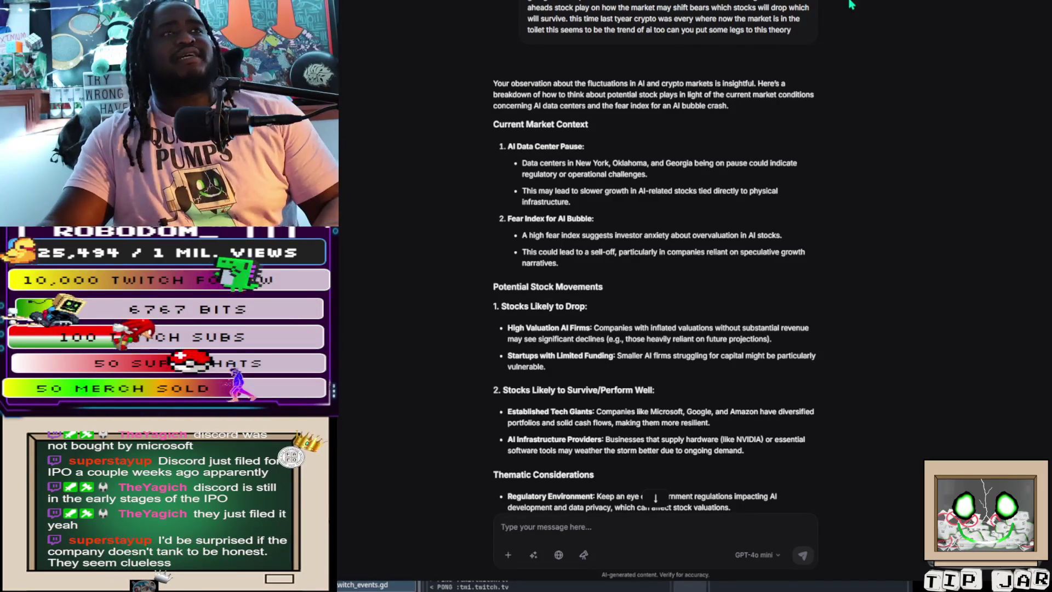
{"action": "key", "text": "ctrl+Tab"}
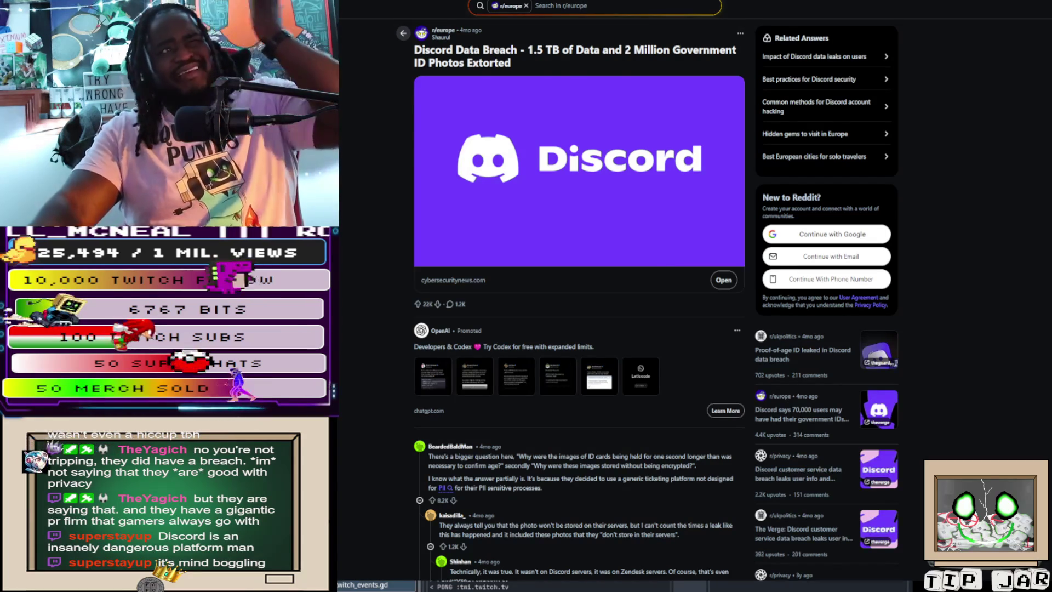
Go back from the Reddit breach thread to the ChatOn stock analysis
{"action": "key", "text": "alt+Tab"}
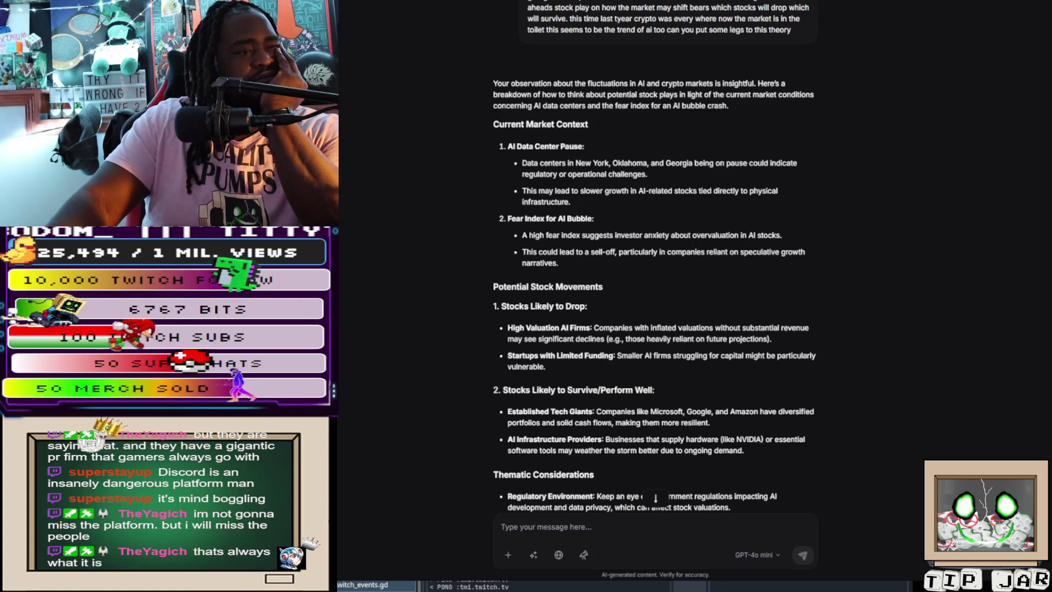
Scroll to the Conclusion and ask a follow-up for the odds on AVGO and MU
{"action": "scroll", "coordinate": [655, 274], "scroll_direction": "down", "scroll_amount": 3}
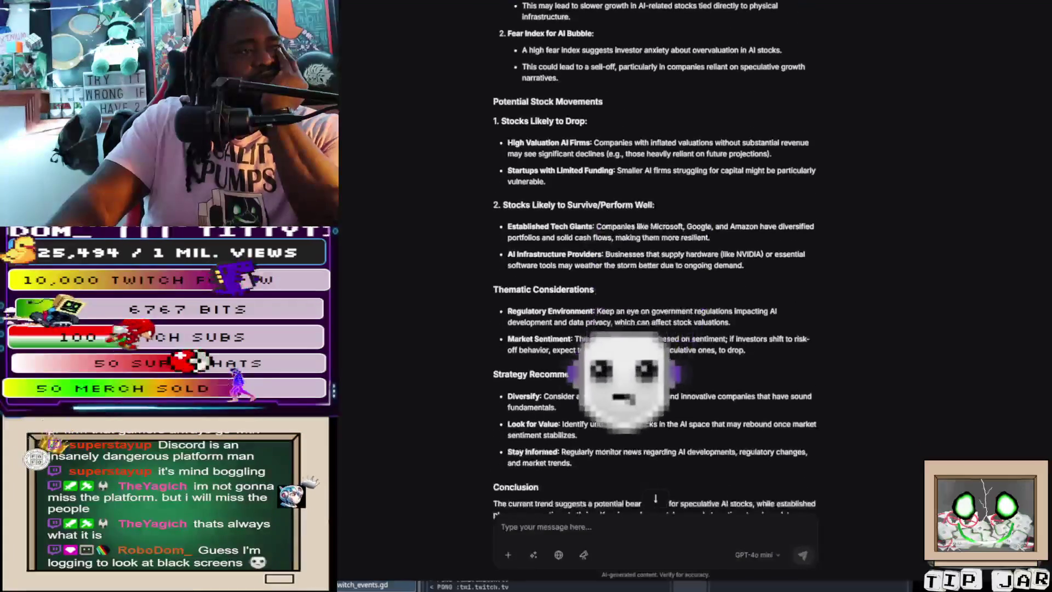
{"action": "scroll", "coordinate": [655, 274], "scroll_direction": "down", "scroll_amount": 1}
{"action": "scroll", "coordinate": [654, 274], "scroll_direction": "down", "scroll_amount": 3}
{"action": "scroll", "coordinate": [655, 274], "scroll_direction": "down", "scroll_amount": 2}
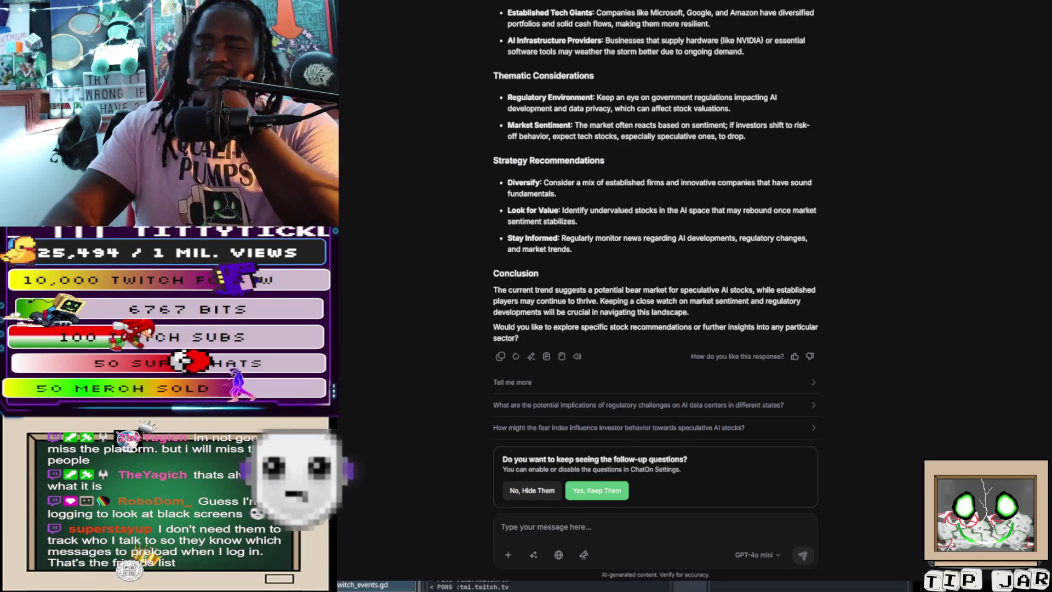
{"action": "left_click", "coordinate": [673, 528]}
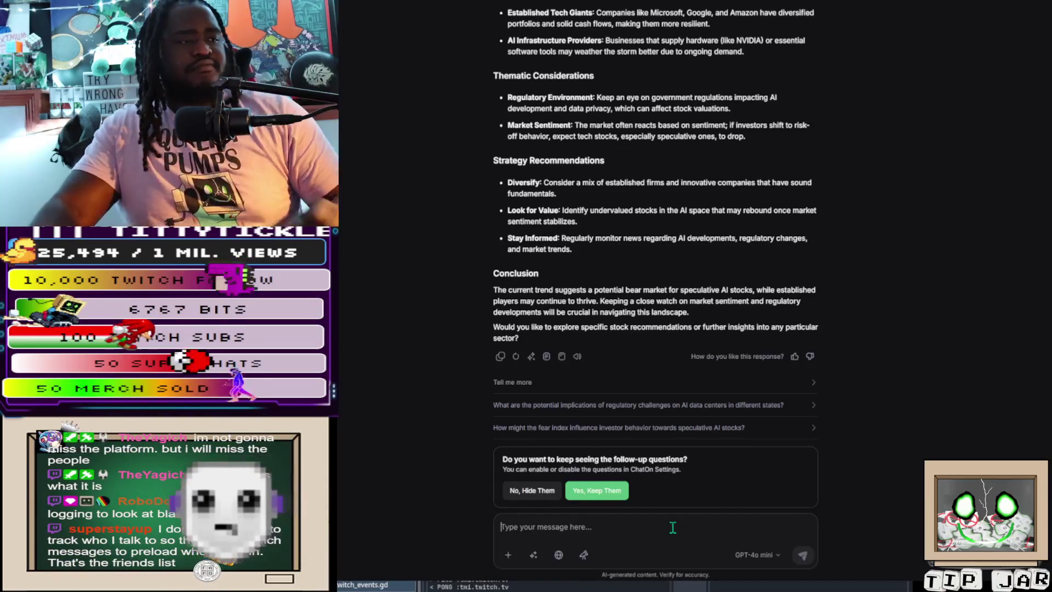
{"action": "type", "text": "based on this giver me the odds of A"}
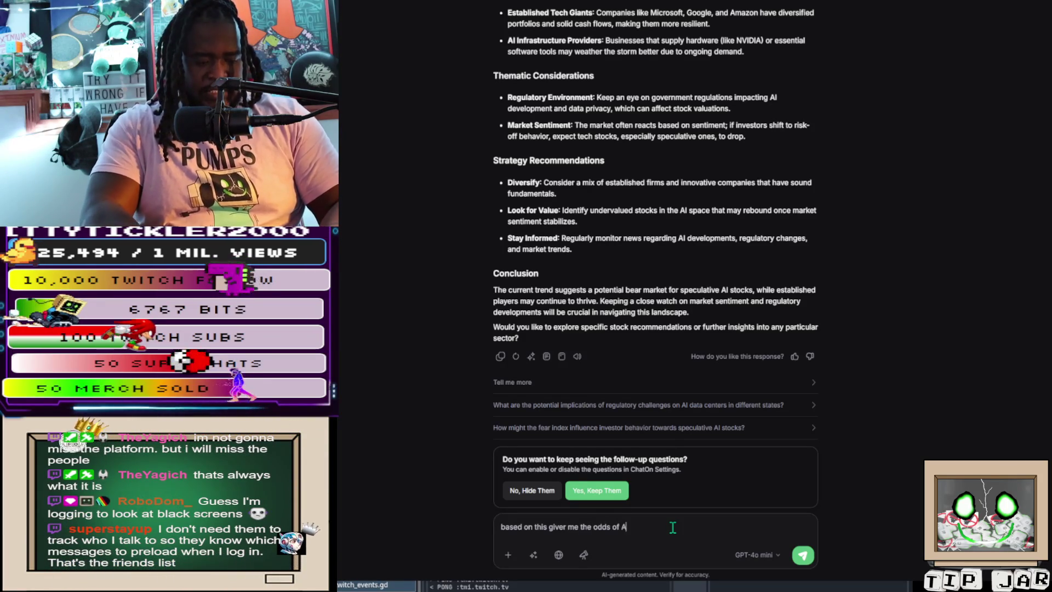
{"action": "type", "text": "VGO an"}
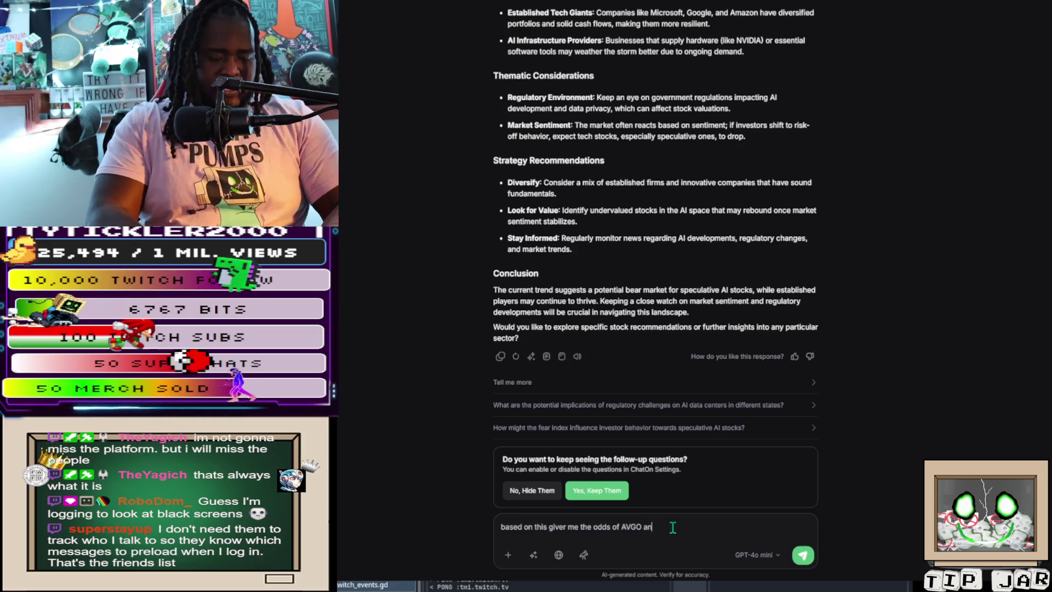
{"action": "type", "text": "d MU"}
{"action": "key", "text": "Return"}
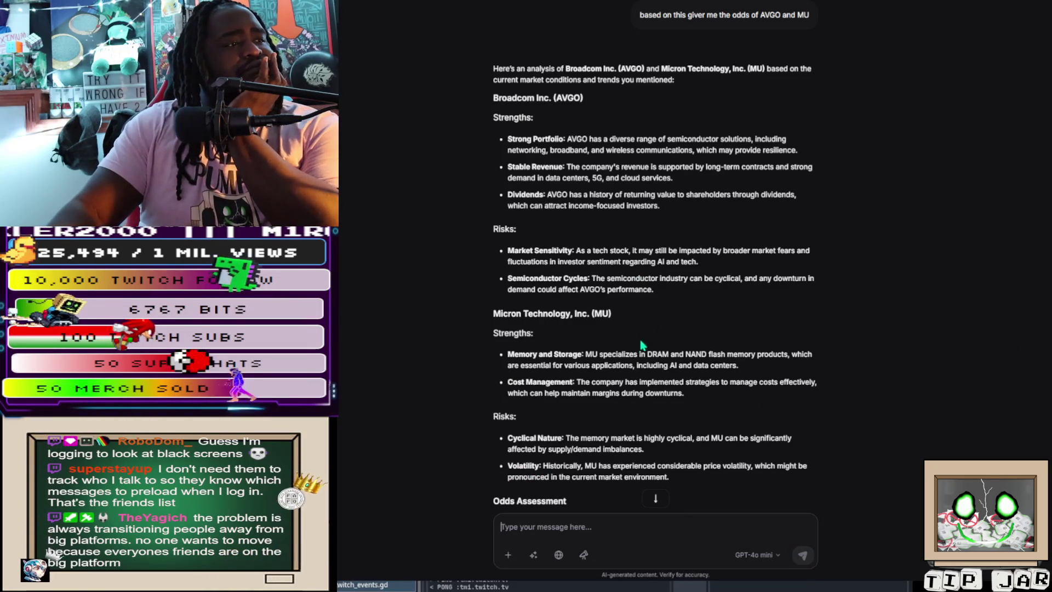
{"action": "scroll", "coordinate": [585, 316], "scroll_direction": "down", "scroll_amount": 2}
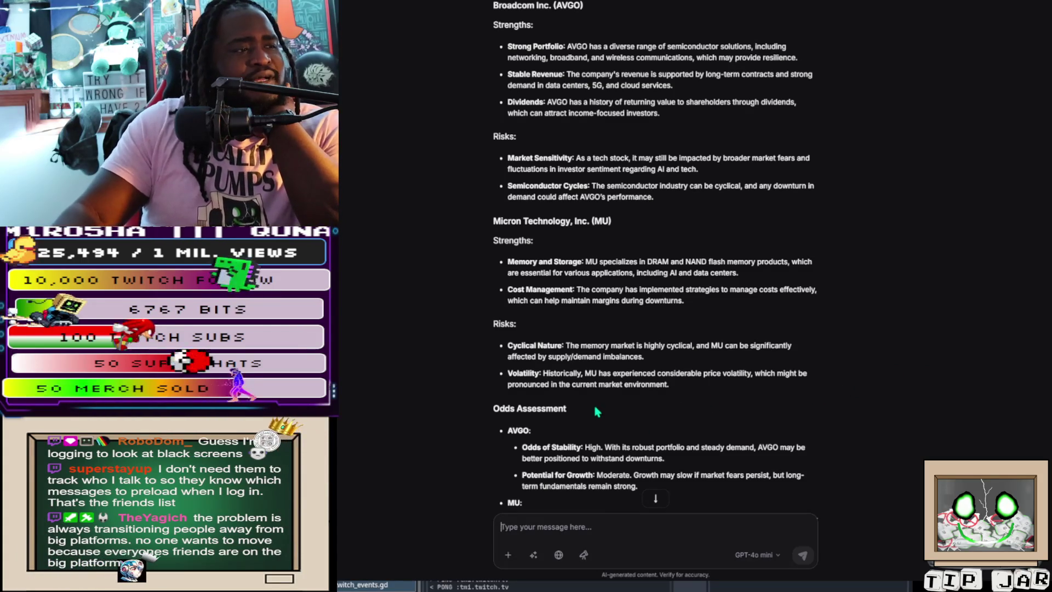
{"action": "scroll", "coordinate": [663, 396], "scroll_direction": "down", "scroll_amount": 3}
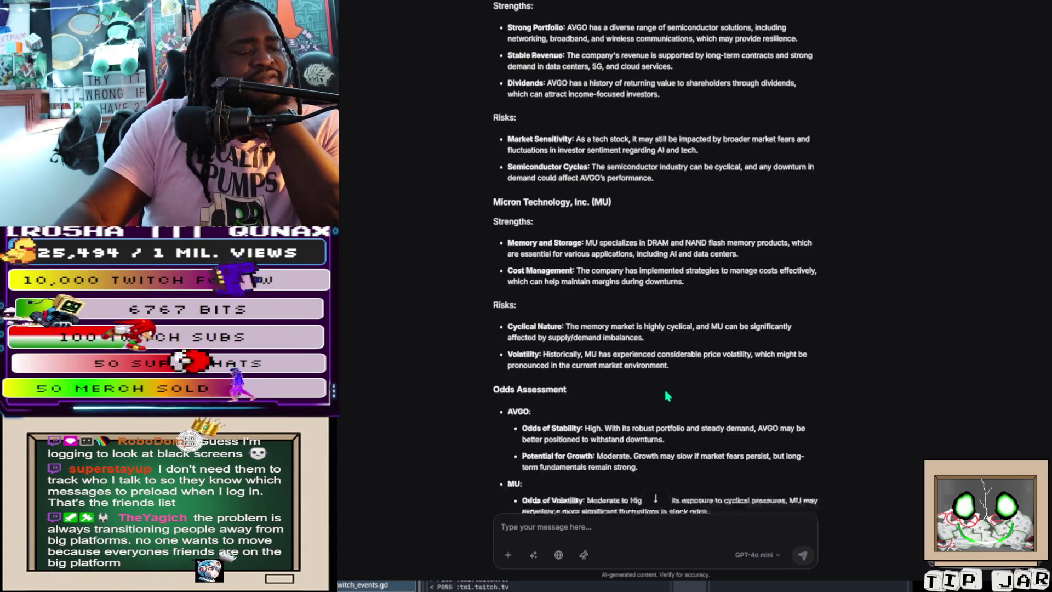
{"action": "scroll", "coordinate": [665, 389], "scroll_direction": "down", "scroll_amount": 1}
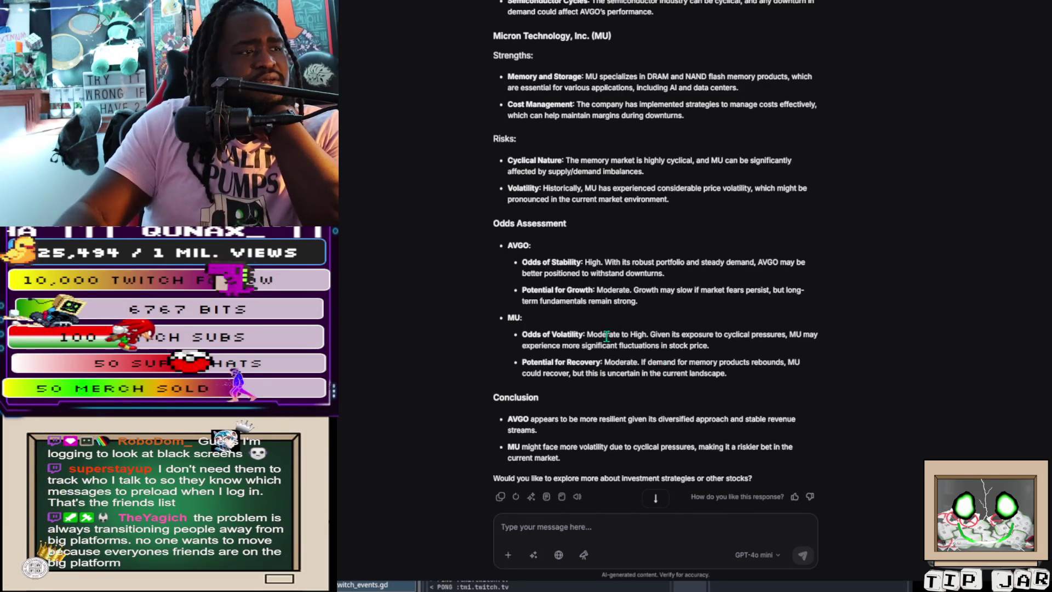
{"action": "scroll", "coordinate": [606, 335], "scroll_direction": "down", "scroll_amount": 3}
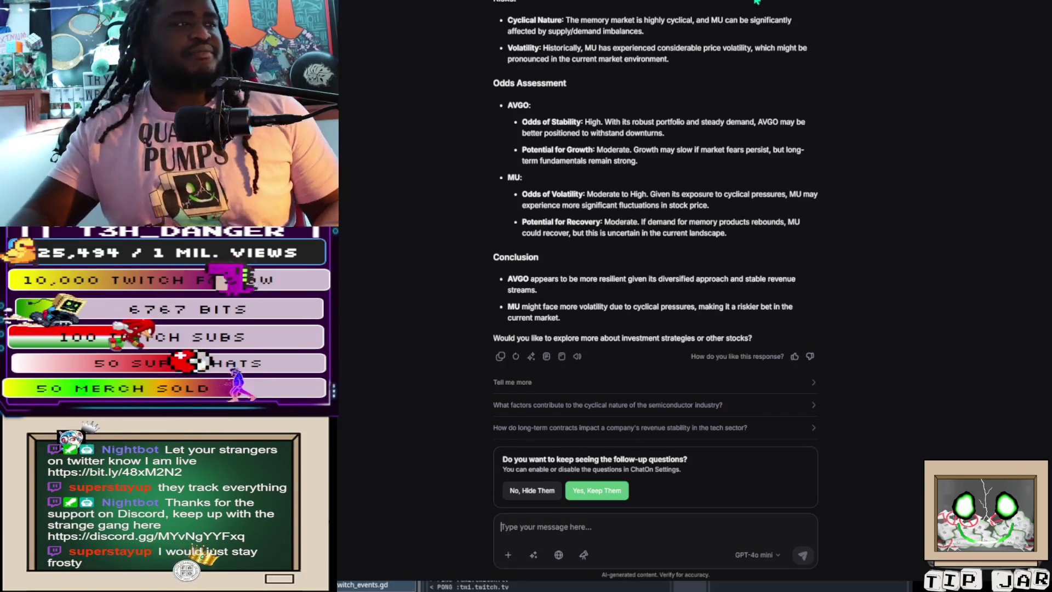
Look back through the earlier replies, then return to the Reddit Discord post
{"action": "scroll", "coordinate": [811, 117], "scroll_direction": "up", "scroll_amount": 10}
{"action": "scroll", "coordinate": [837, 58], "scroll_direction": "up", "scroll_amount": 10}
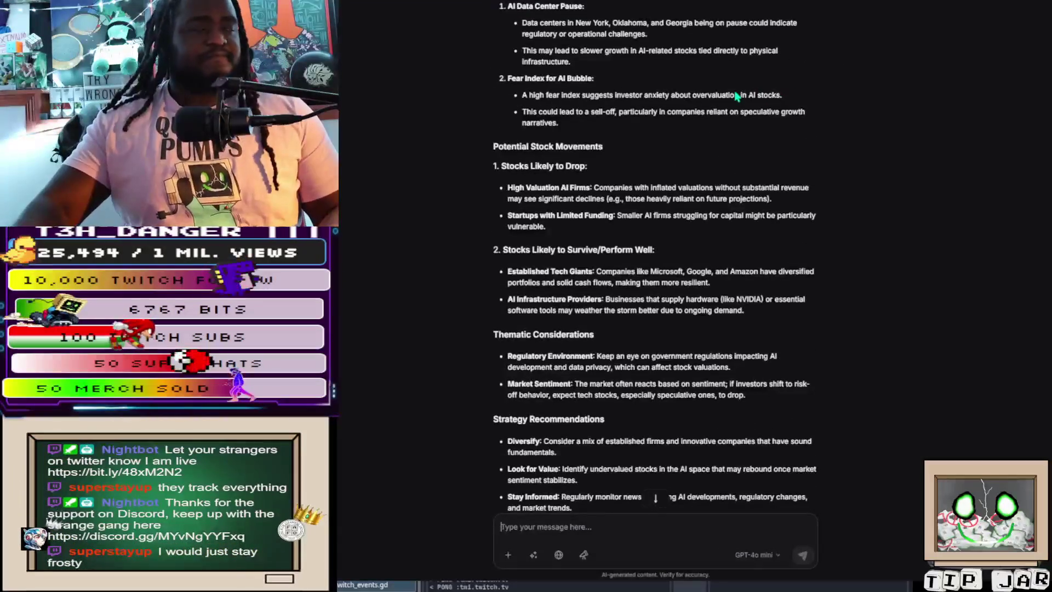
{"action": "scroll", "coordinate": [737, 95], "scroll_direction": "up", "scroll_amount": 4}
{"action": "scroll", "coordinate": [698, 424], "scroll_direction": "down", "scroll_amount": 15}
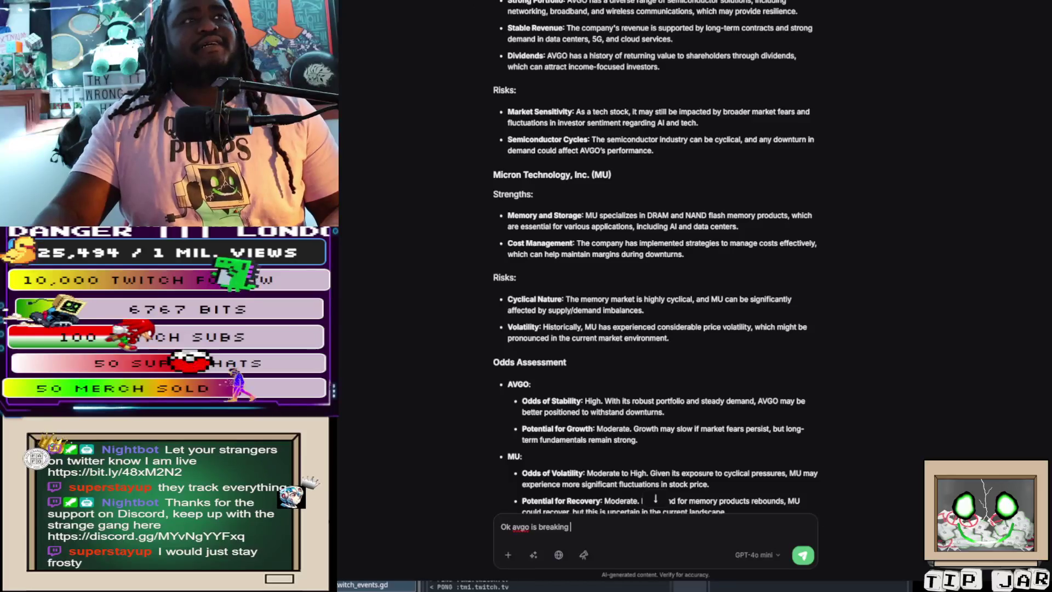
{"action": "key", "text": "alt+Tab"}
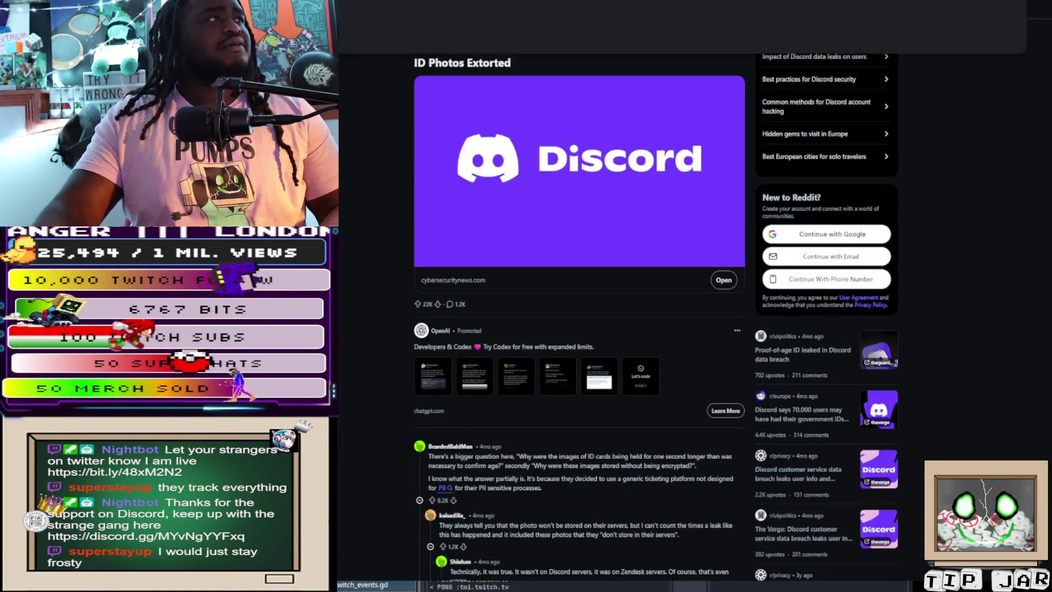
Reach Yahoo Finance via web search and open the Broadcom (AVGO) quote page
{"action": "key", "text": "ctrl+l"}
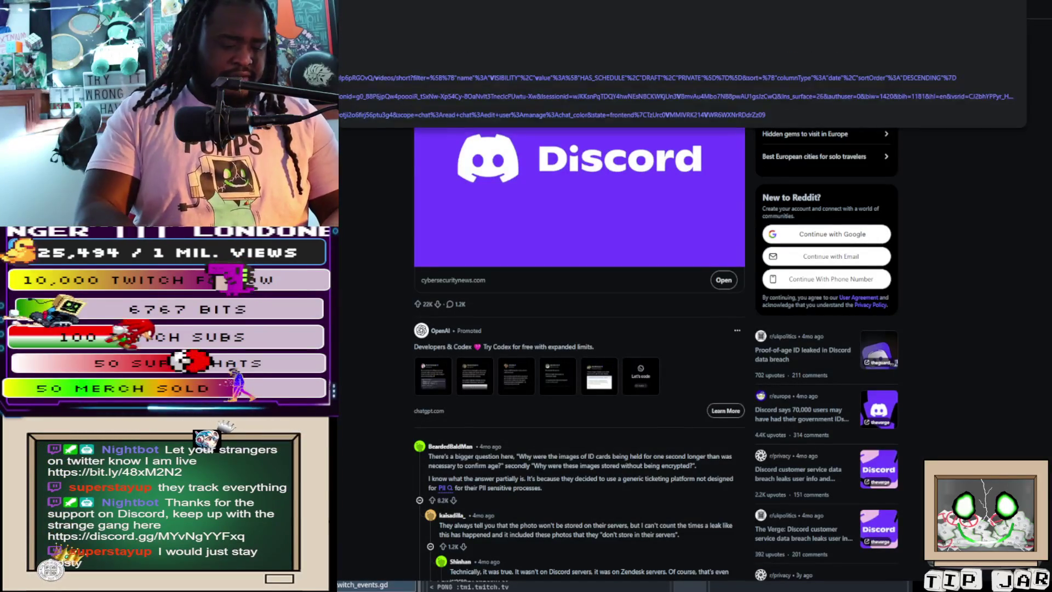
{"action": "key", "text": "BackSpace"}
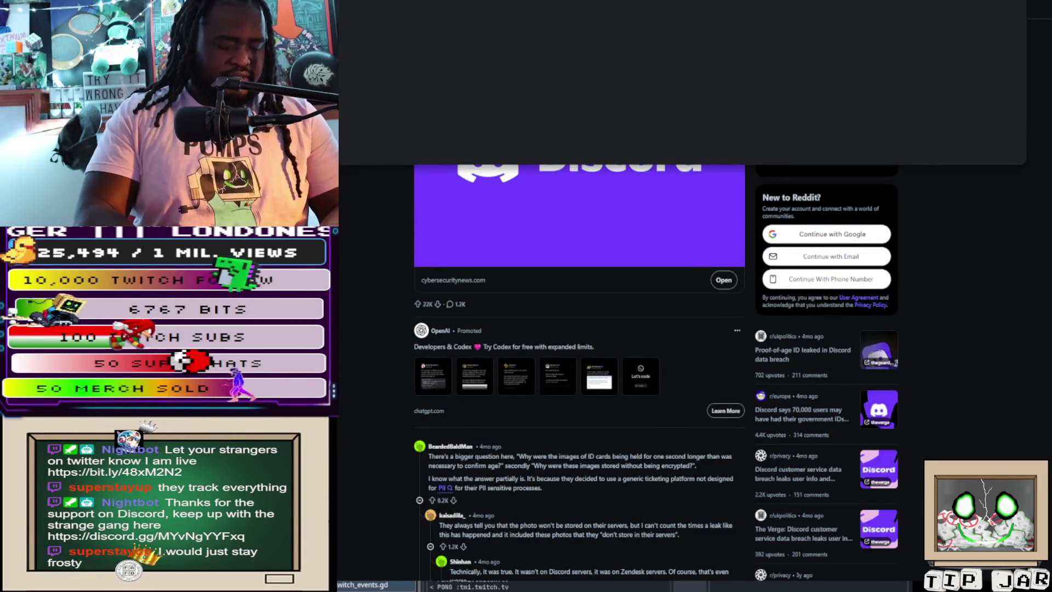
{"action": "key", "text": "Return"}
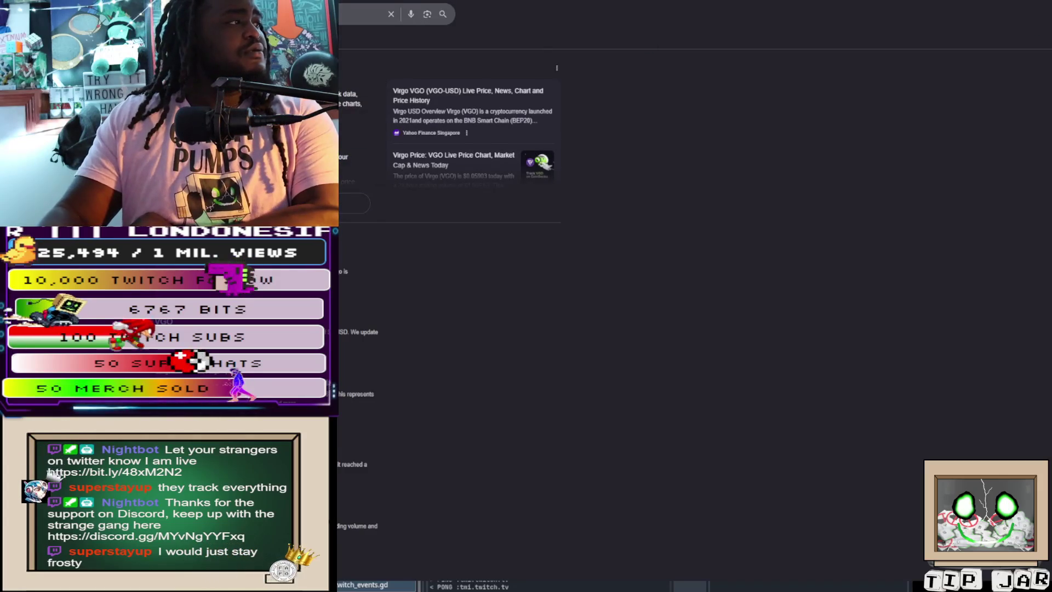
{"action": "left_click", "coordinate": [368, 184]}
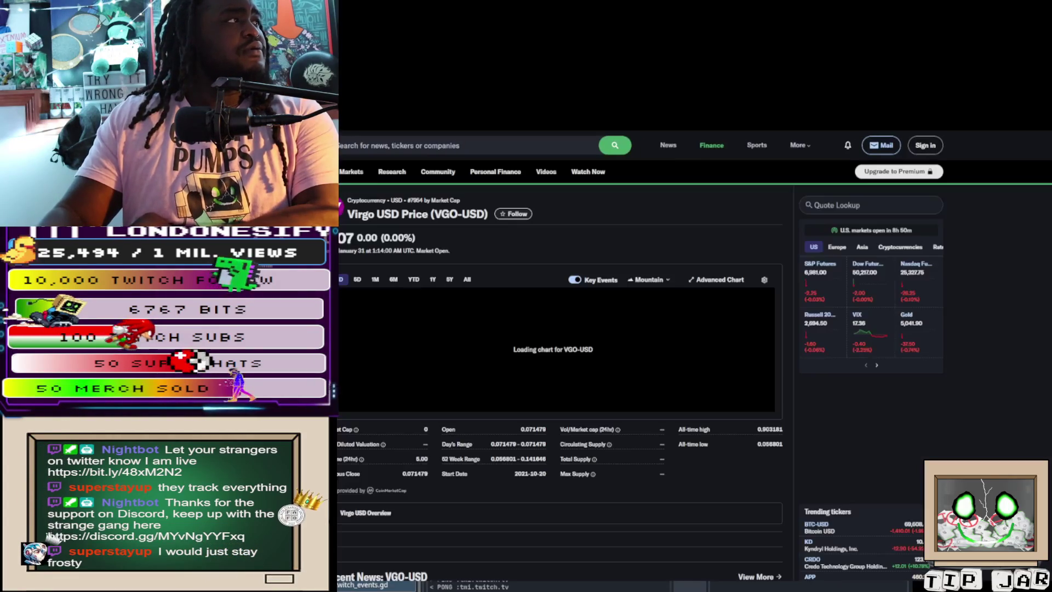
{"action": "left_click", "coordinate": [374, 141]}
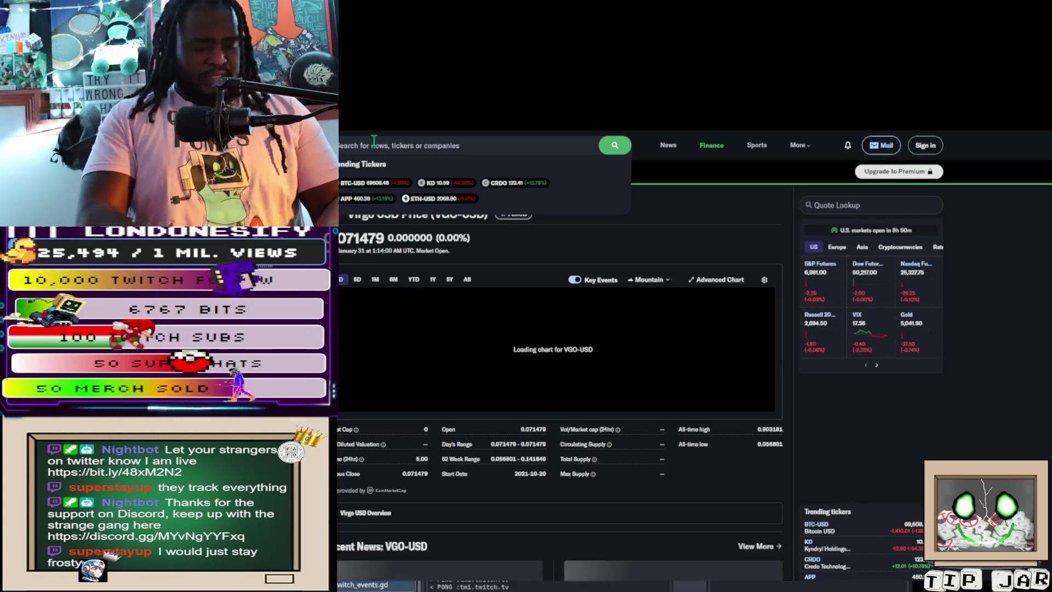
{"action": "type", "text": "go"}
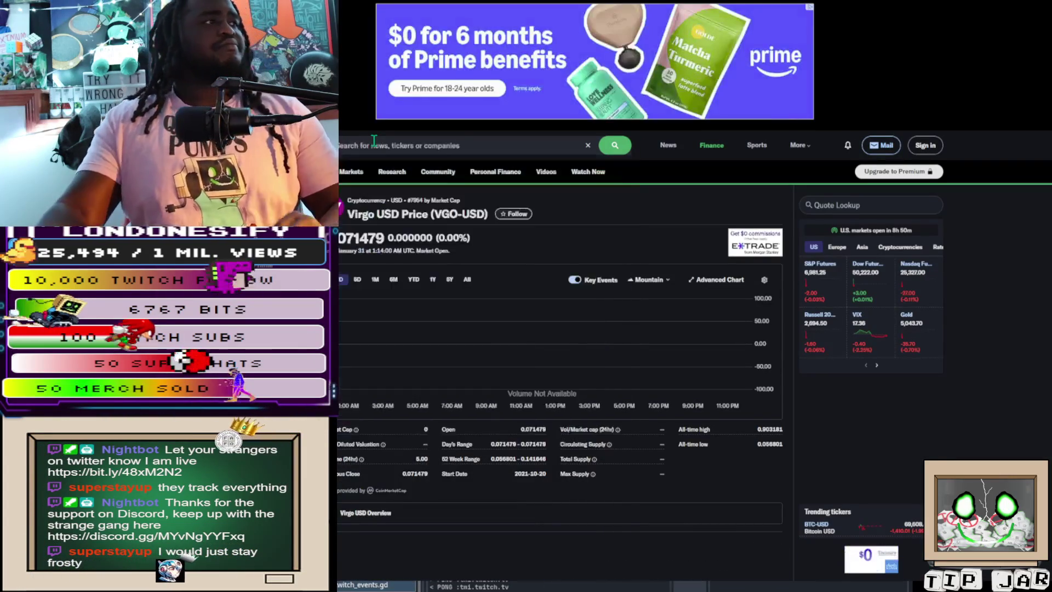
{"action": "left_click", "coordinate": [411, 189]}
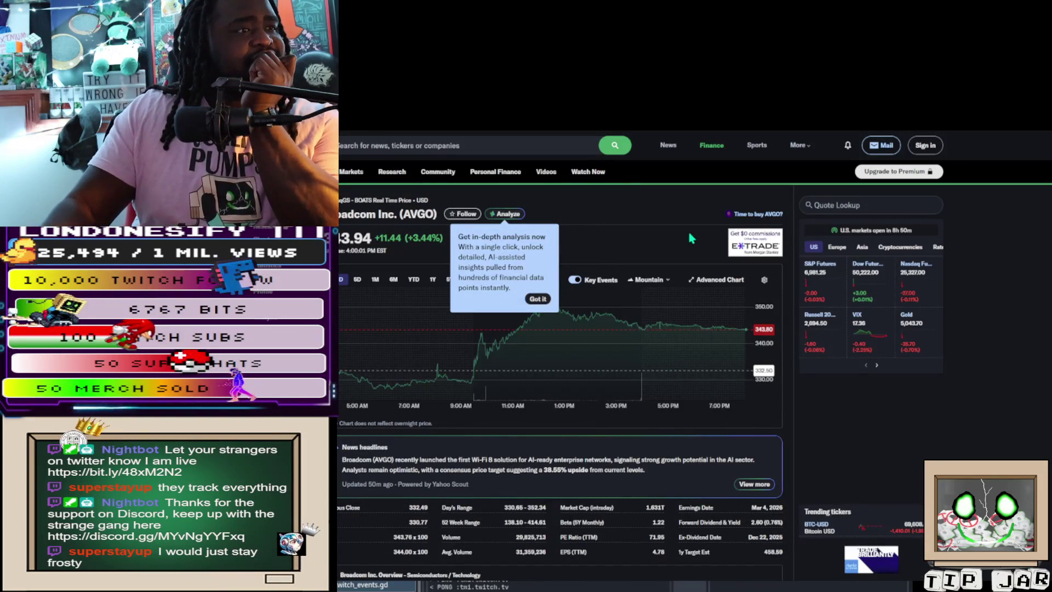
Dismiss the Analyze tip, show AVGO's chart as candlesticks, and pick the 1D range
{"action": "left_click", "coordinate": [538, 298]}
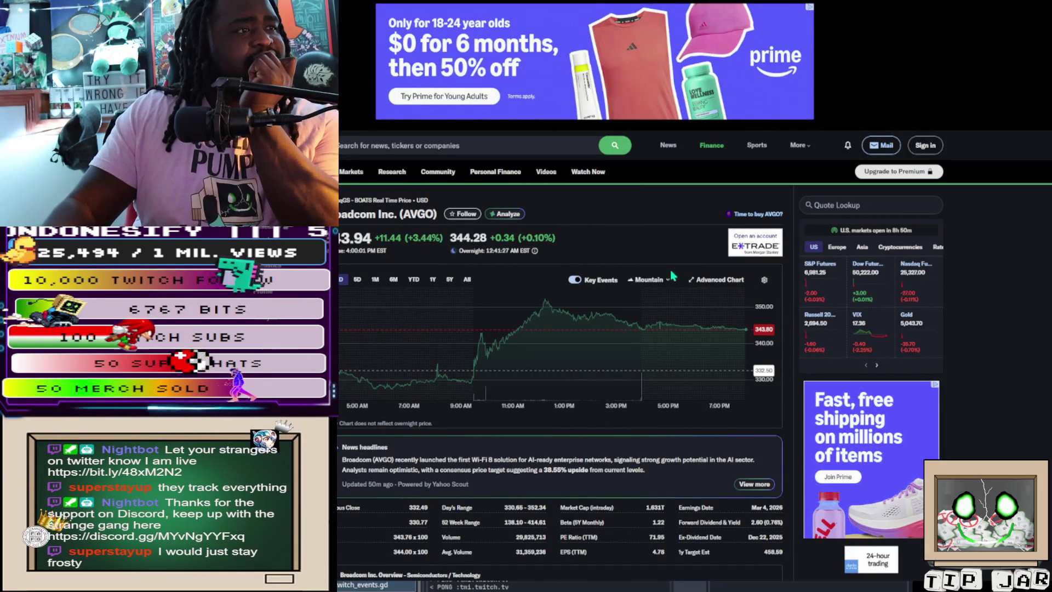
{"action": "left_click", "coordinate": [650, 281]}
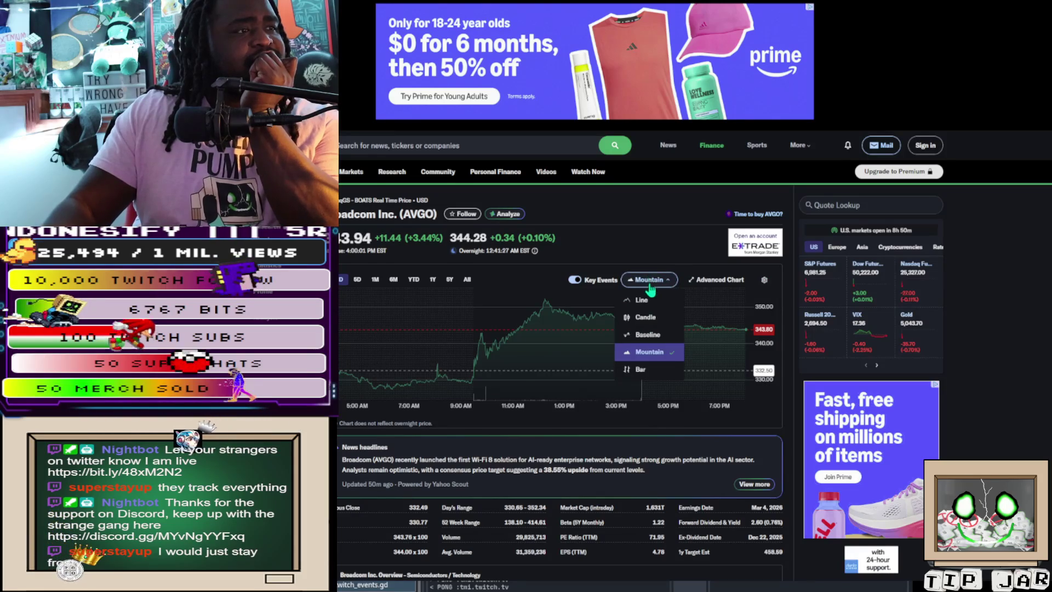
{"action": "left_click", "coordinate": [645, 317]}
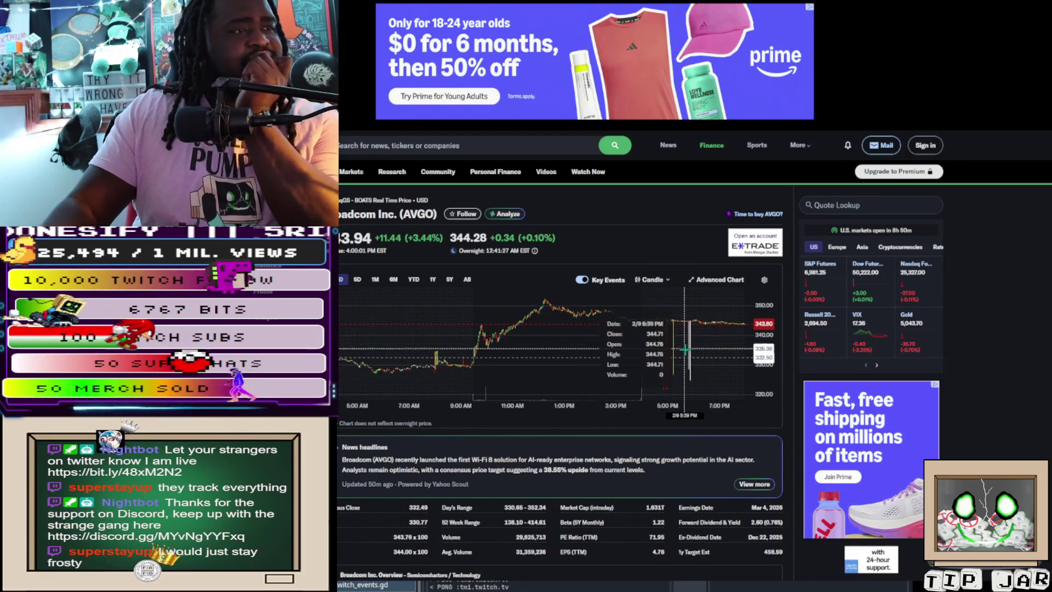
{"action": "key", "text": "ctrl+plus"}
{"action": "key", "text": "ctrl+plus"}
{"action": "key", "text": "ctrl+plus"}
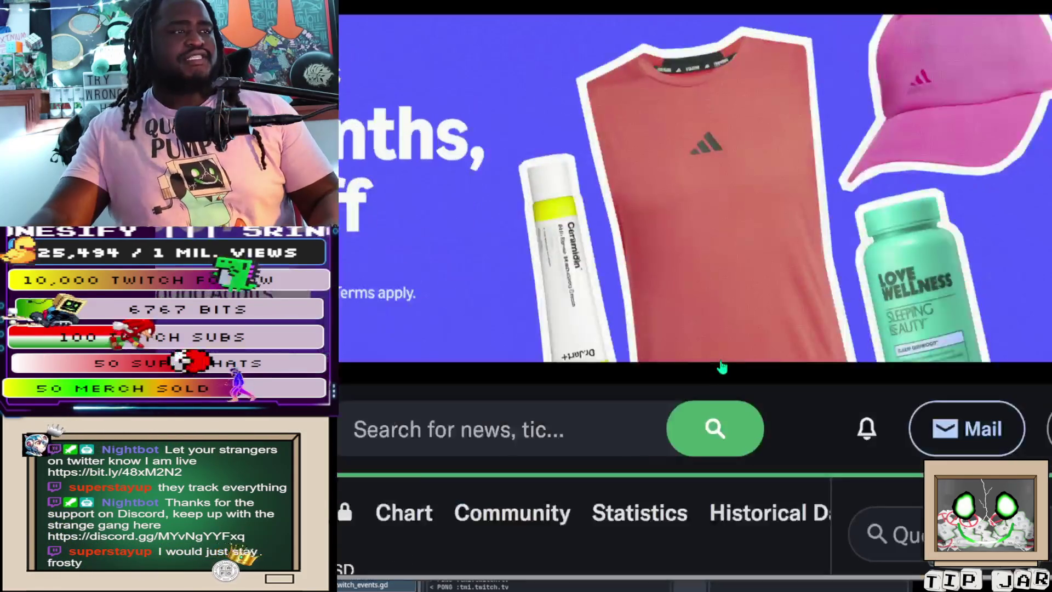
{"action": "key", "text": "ctrl+minus"}
{"action": "key", "text": "ctrl+minus"}
{"action": "key", "text": "ctrl+minus"}
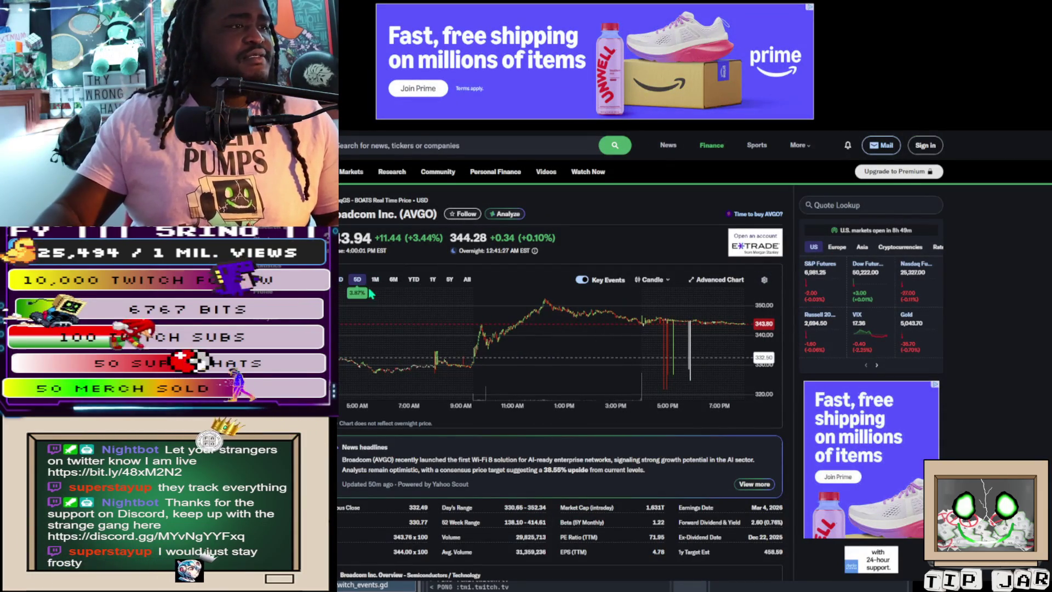
{"action": "left_click", "coordinate": [337, 280]}
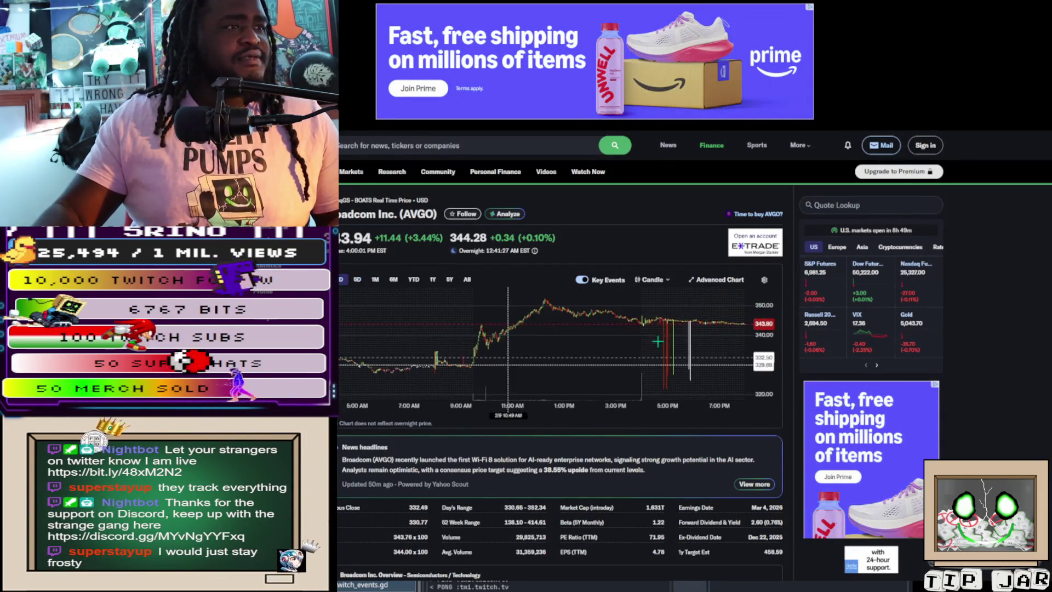
Check the chart display settings for Show Extended Hours, then open AVGO's full-screen advanced chart
{"action": "left_click", "coordinate": [764, 280]}
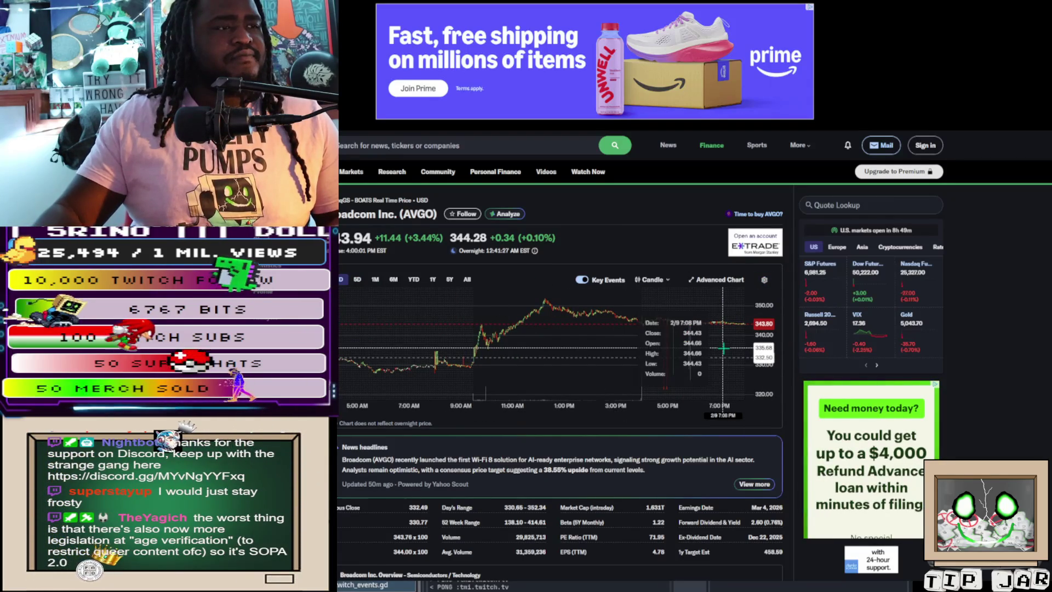
{"action": "left_click", "coordinate": [671, 323]}
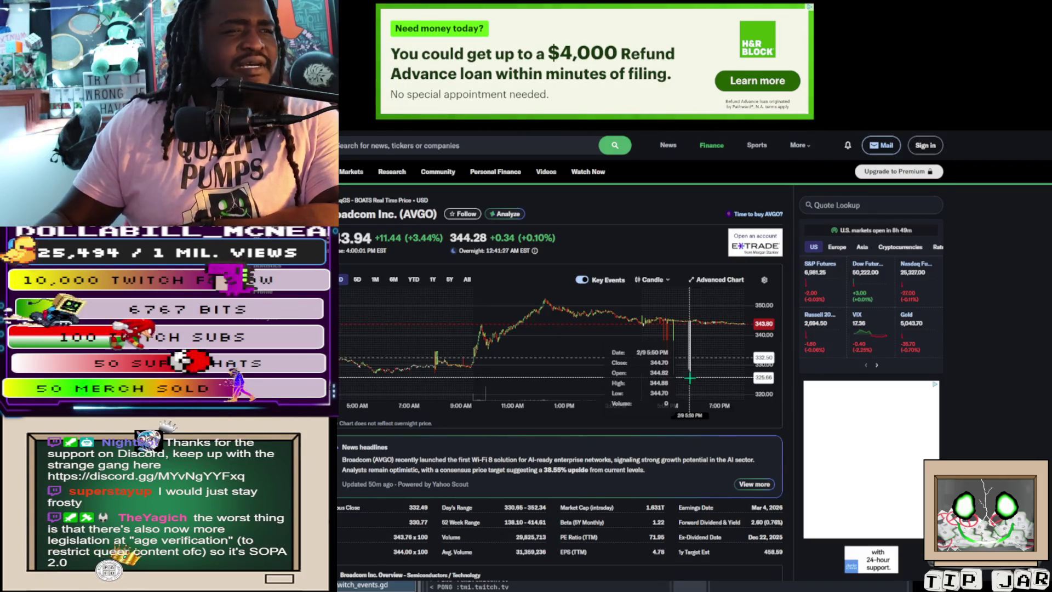
{"action": "left_click", "coordinate": [701, 278]}
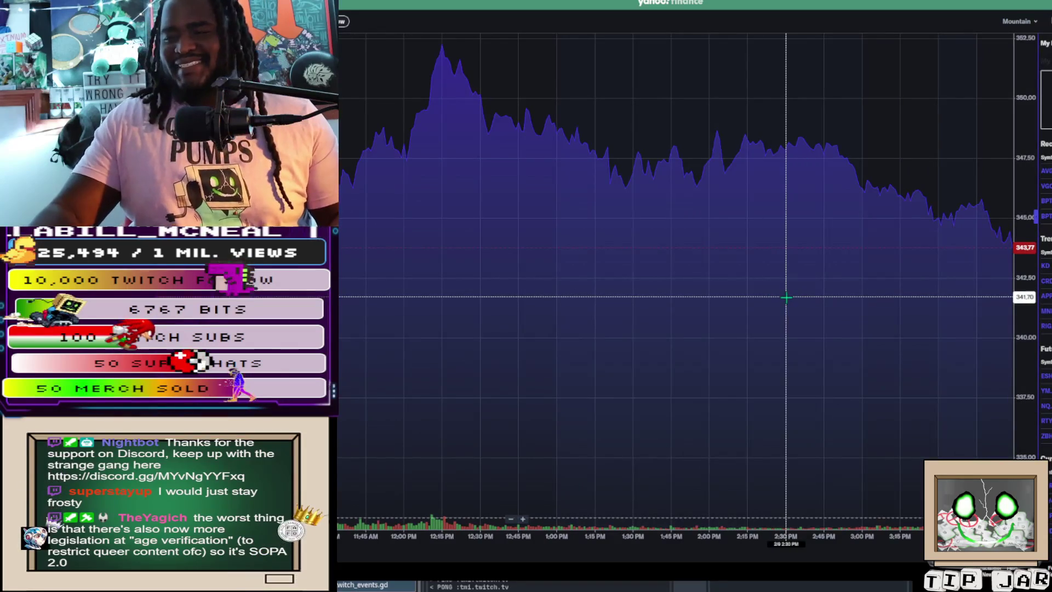
Change the advanced AVGO chart type from Mountain to Candle
{"action": "scroll", "coordinate": [785, 297], "scroll_direction": "down", "scroll_amount": 2}
{"action": "scroll", "coordinate": [785, 298], "scroll_direction": "up", "scroll_amount": 3}
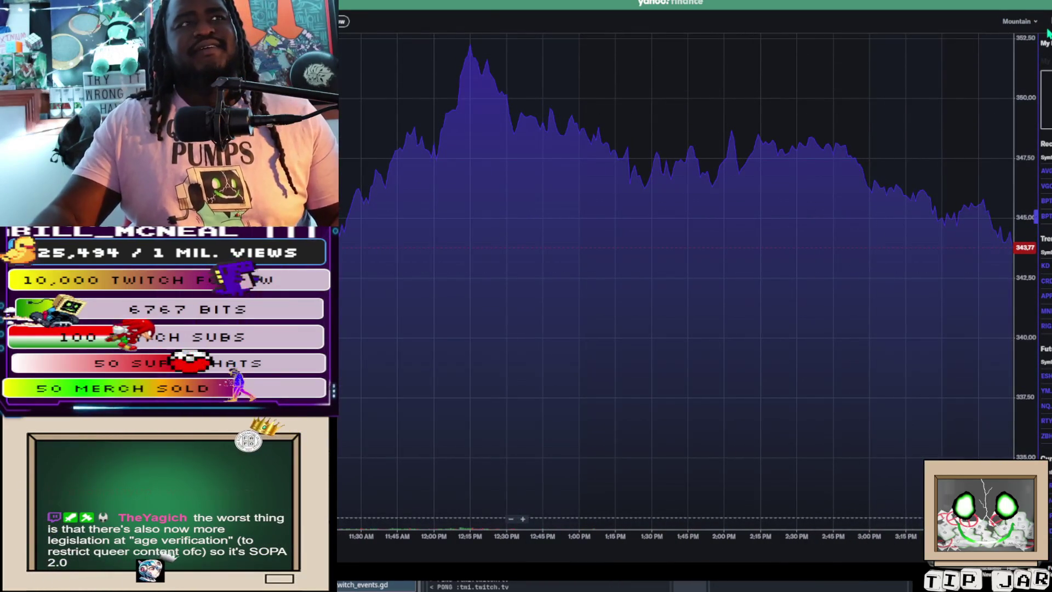
{"action": "left_click", "coordinate": [1018, 21]}
{"action": "left_click", "coordinate": [1000, 57]}
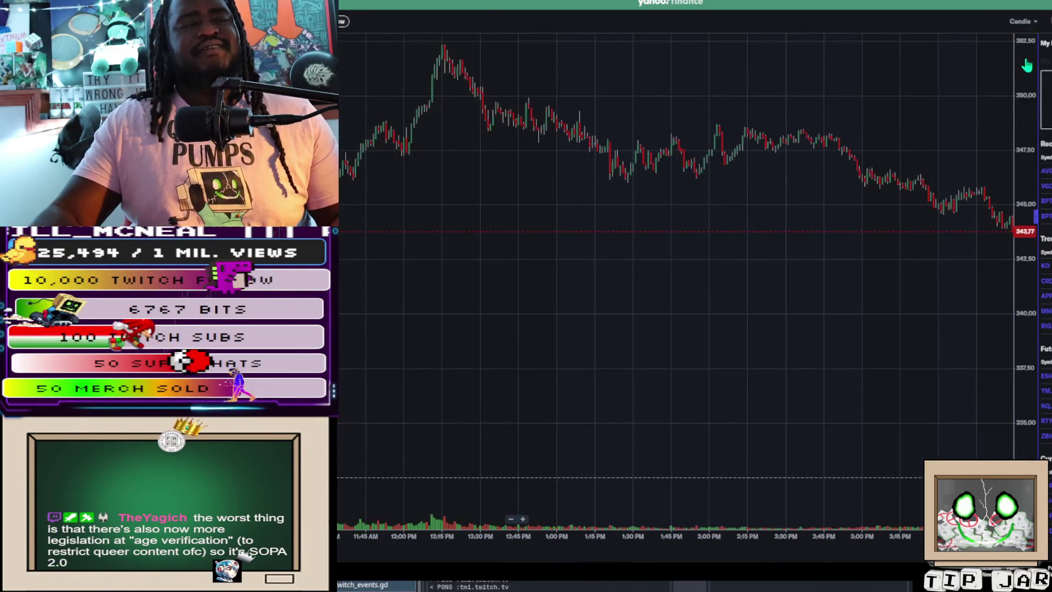
Zoom and pan the candlestick chart to follow the slide from near 352 to 343.77
{"action": "scroll", "coordinate": [797, 281], "scroll_direction": "down", "scroll_amount": 4}
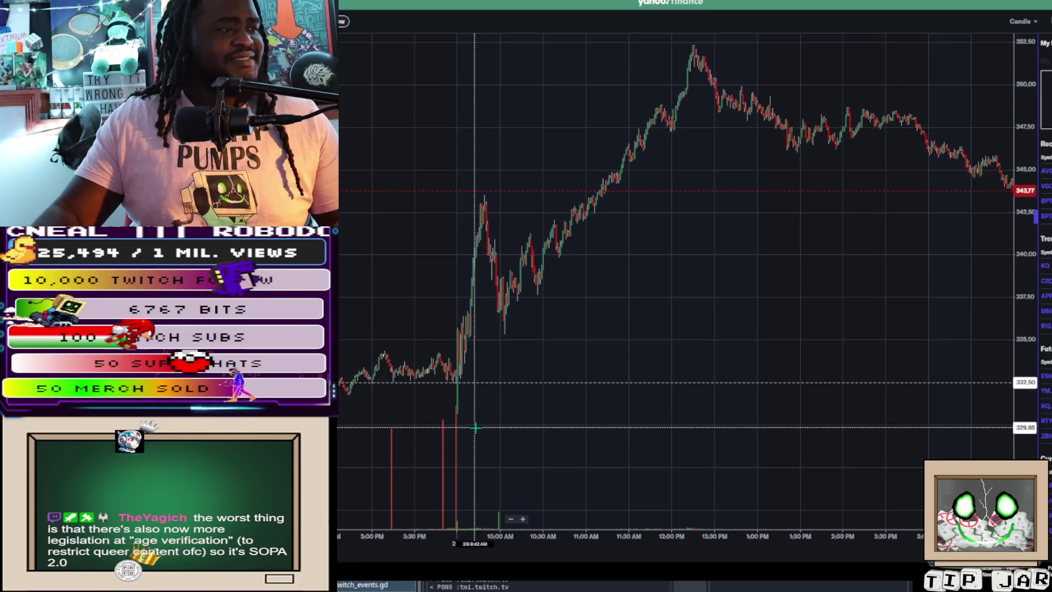
{"action": "scroll", "coordinate": [465, 537], "scroll_direction": "down", "scroll_amount": 5}
{"action": "scroll", "coordinate": [781, 428], "scroll_direction": "up", "scroll_amount": 5}
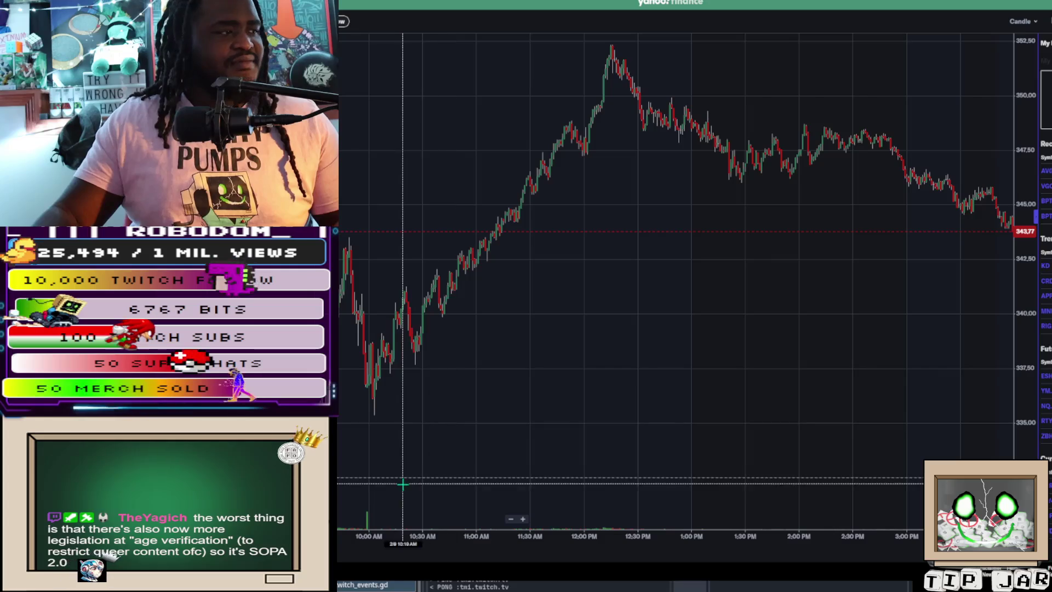
{"action": "mouse_move", "coordinate": [980, 482]}
{"action": "left_mouse_down"}
{"action": "mouse_move", "coordinate": [974, 471]}
{"action": "mouse_move", "coordinate": [832, 439]}
{"action": "left_mouse_up"}
{"action": "left_click_drag", "start_coordinate": [832, 439], "coordinate": [791, 429]}
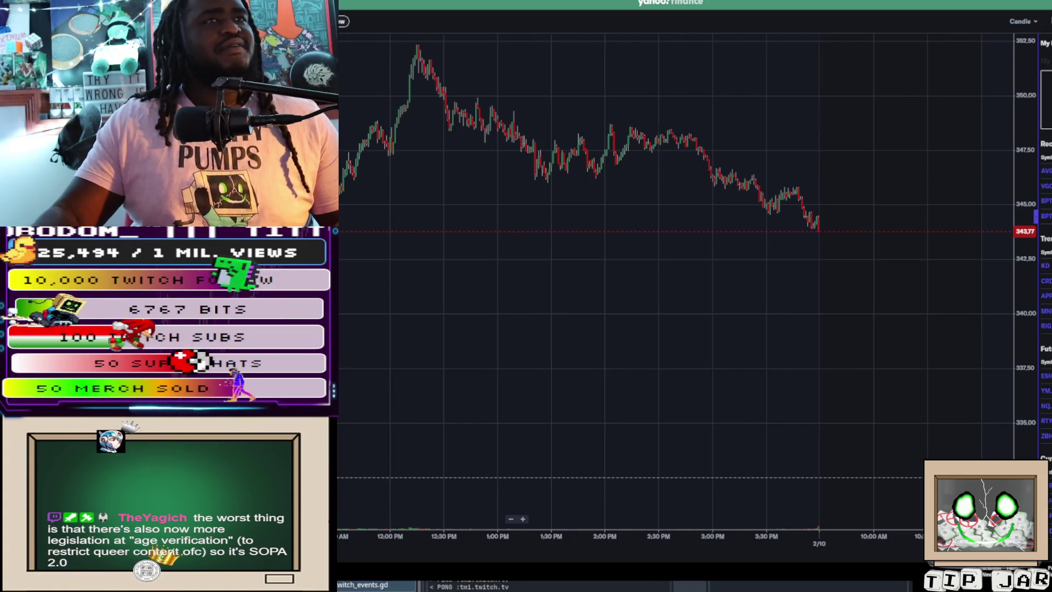
{"action": "left_click", "coordinate": [523, 518]}
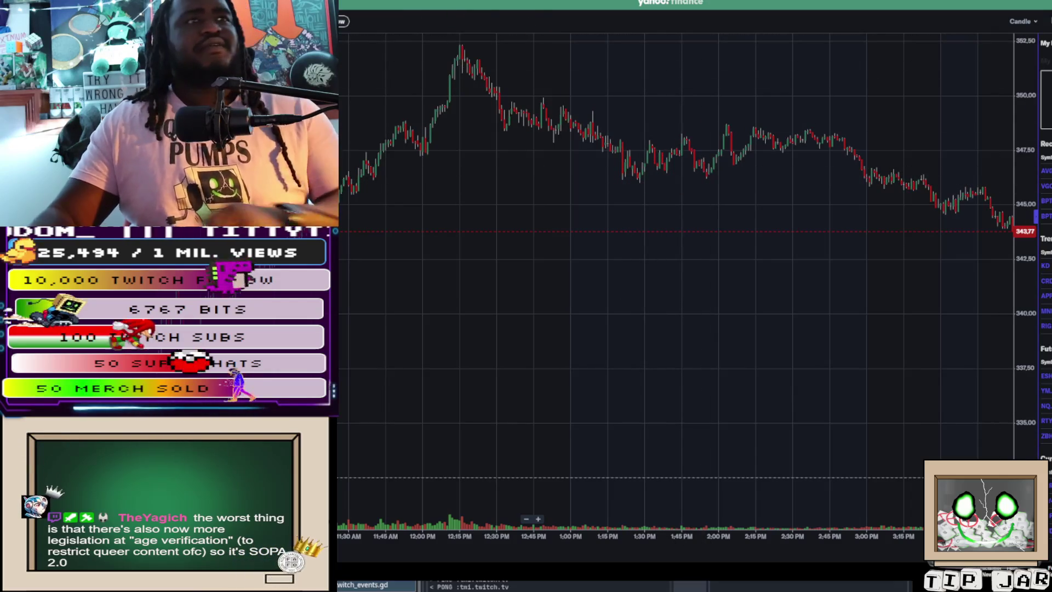
{"action": "left_click", "coordinate": [1047, 21]}
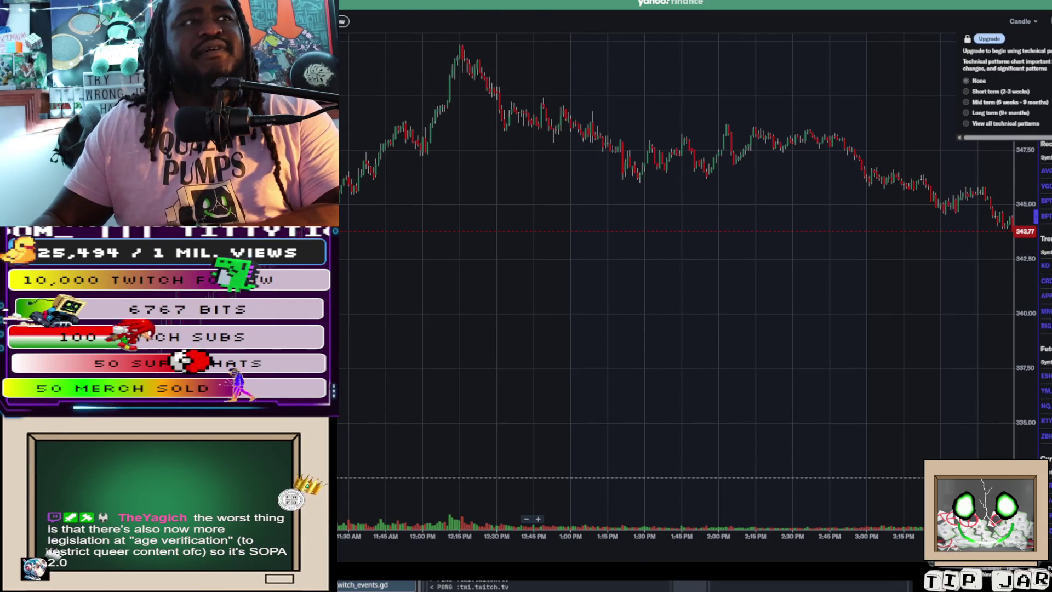
{"action": "left_click", "coordinate": [1047, 20]}
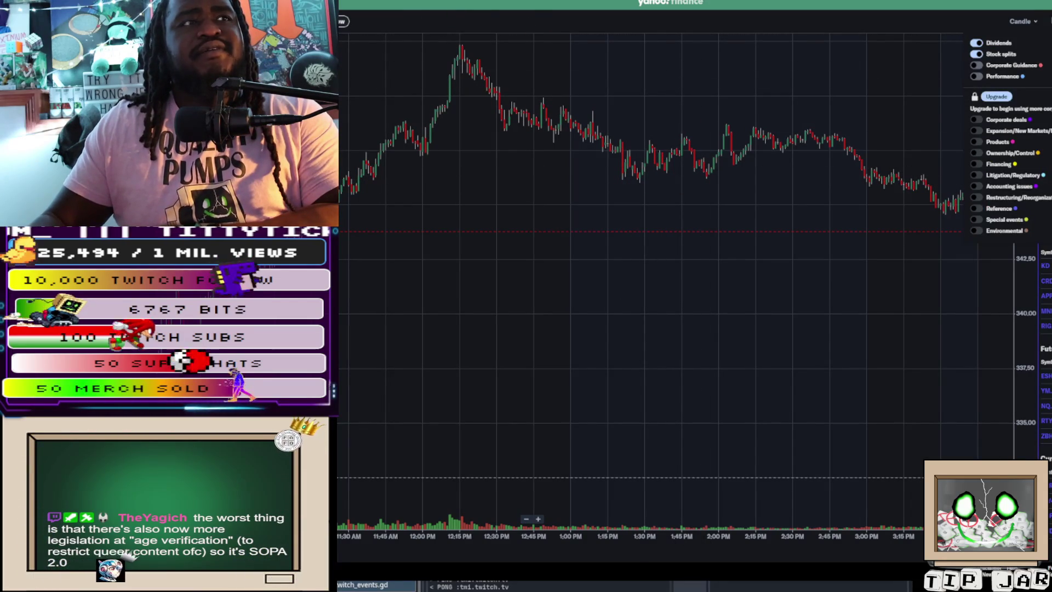
{"action": "left_click", "coordinate": [1036, 23]}
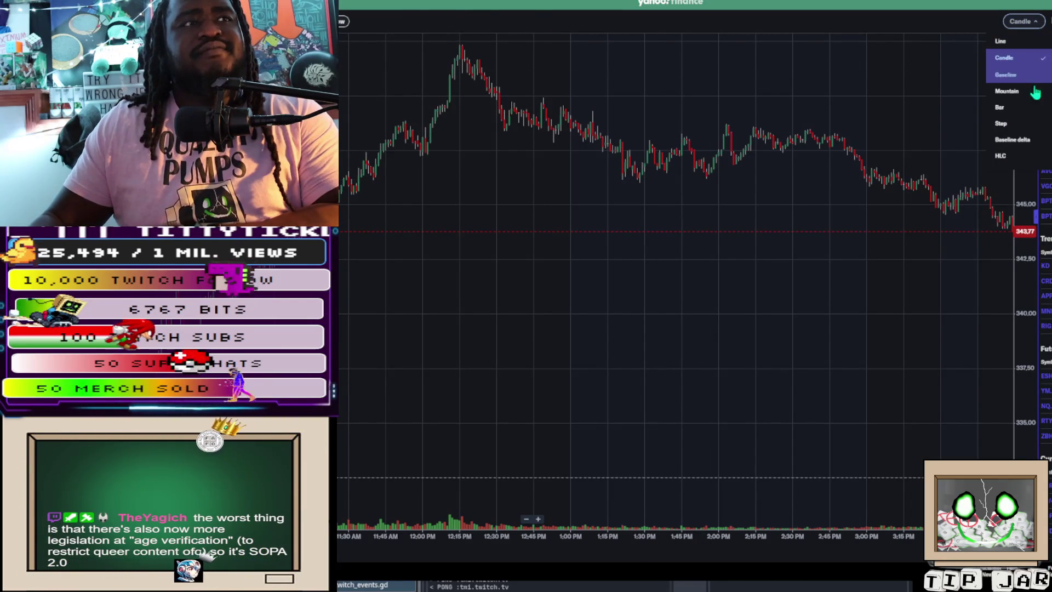
{"action": "left_click", "coordinate": [1036, 107]}
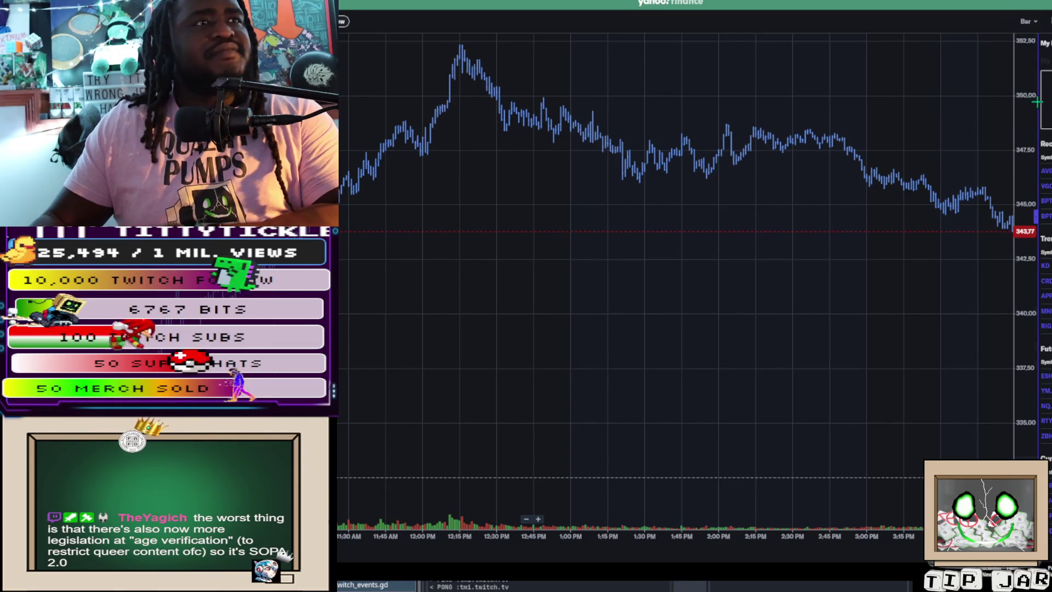
{"action": "left_click", "coordinate": [1033, 22]}
{"action": "left_click", "coordinate": [1036, 58]}
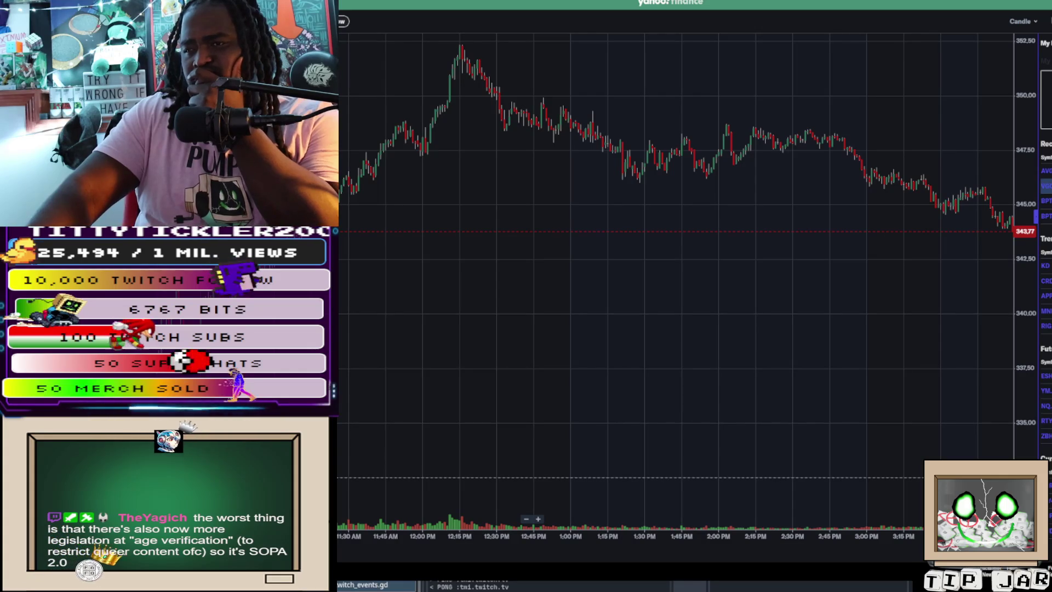
{"action": "scroll", "coordinate": [957, 183], "scroll_direction": "down", "scroll_amount": 5}
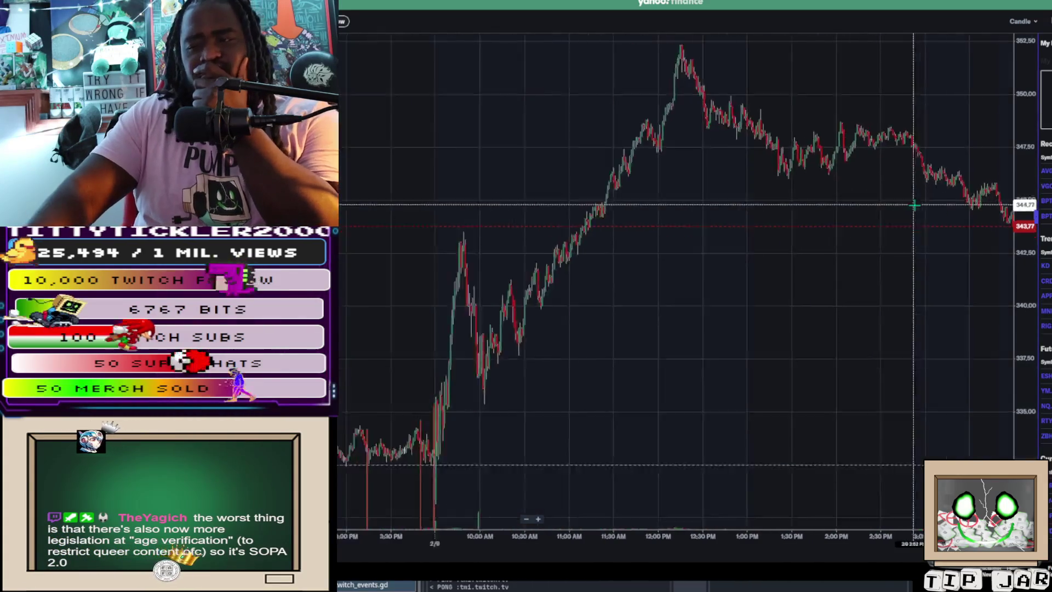